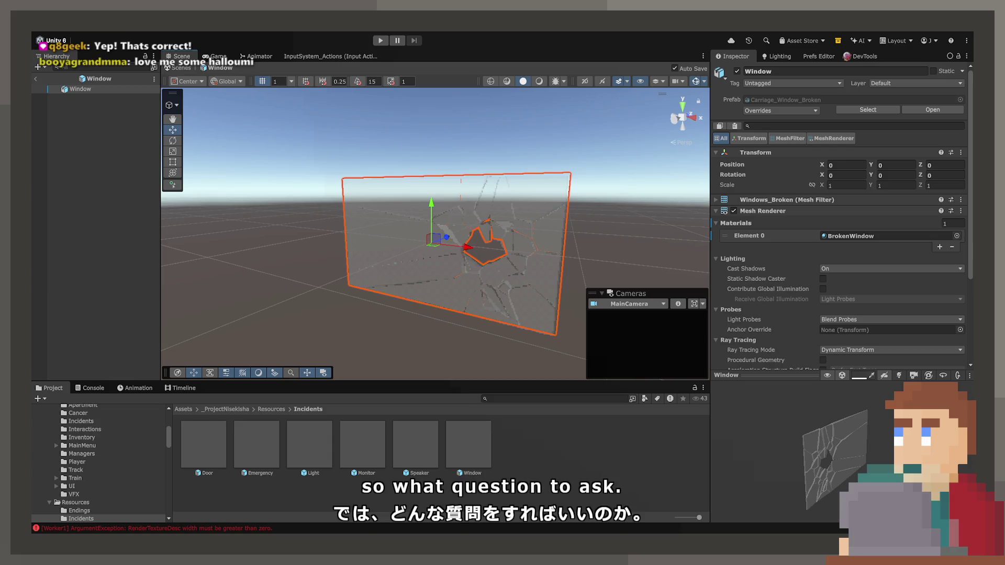
Step: Preview the Game view, clear the Console errors, and return to the Window prefab scene
{"action": "mouse_move", "coordinate": [326, 241]}
{"action": "left_mouse_down"}
{"action": "mouse_move", "coordinate": [341, 253]}
{"action": "mouse_move", "coordinate": [310, 259]}
{"action": "left_mouse_up"}
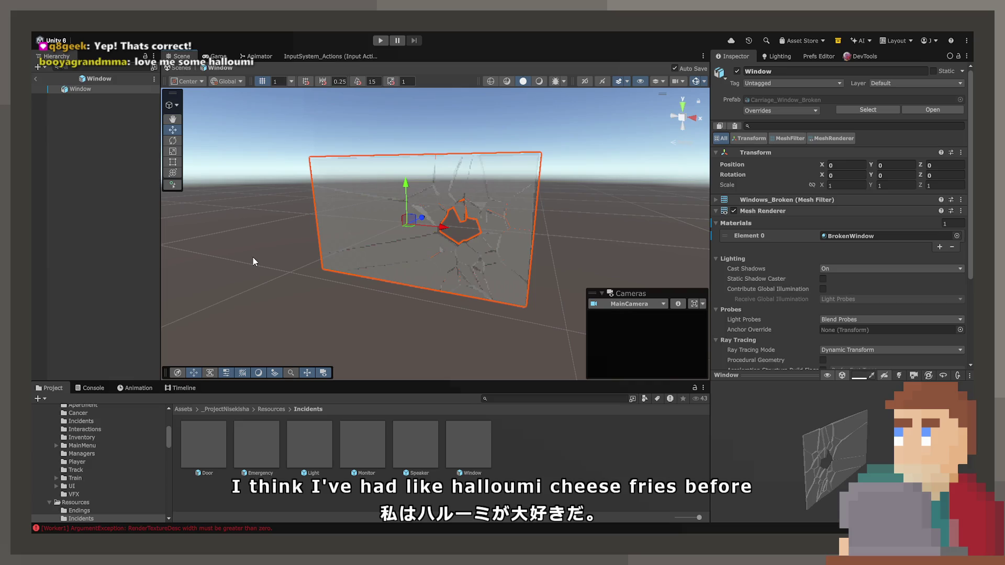
{"action": "left_click", "coordinate": [216, 56]}
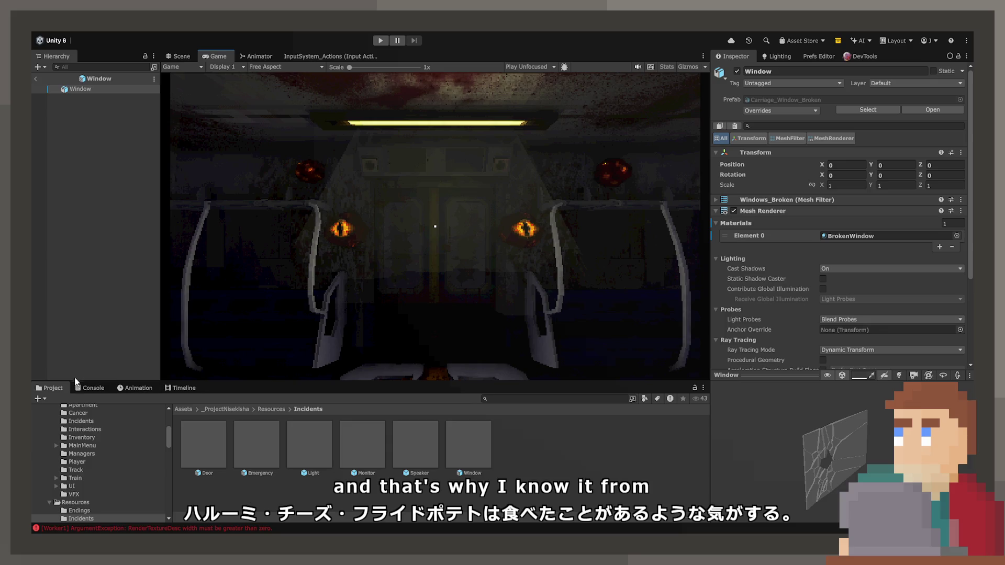
{"action": "left_click", "coordinate": [90, 388]}
{"action": "left_click", "coordinate": [38, 399]}
{"action": "left_click", "coordinate": [51, 388]}
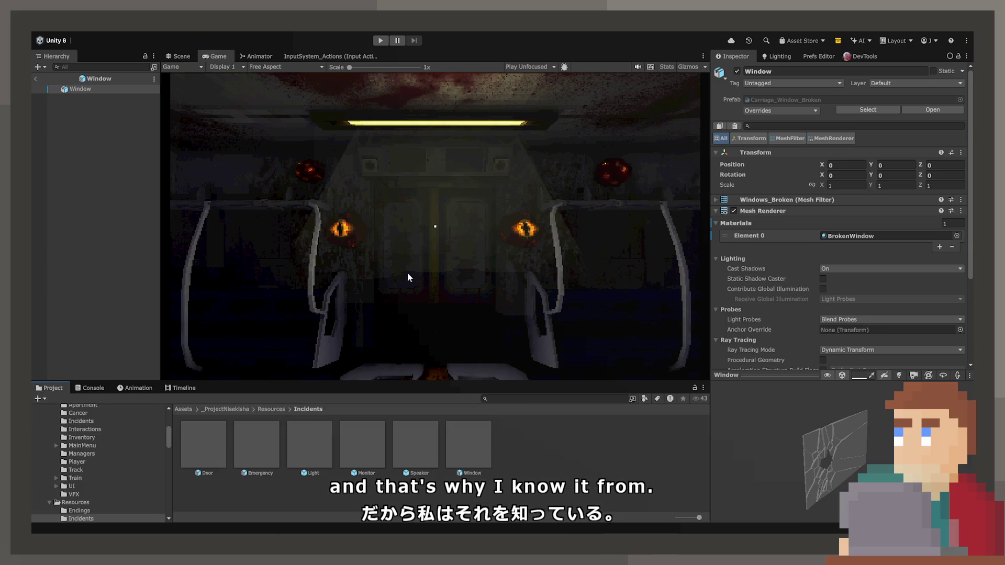
{"action": "left_click", "coordinate": [182, 56]}
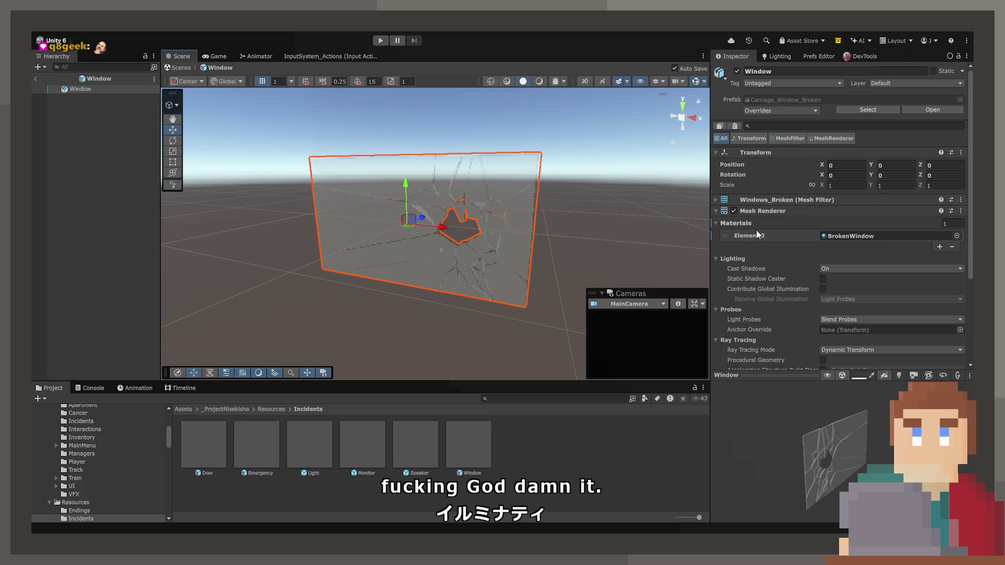
Step: Add a Box Collider to the Window and make it a trigger
{"action": "scroll", "coordinate": [758, 234], "scroll_direction": "down", "scroll_amount": 5}
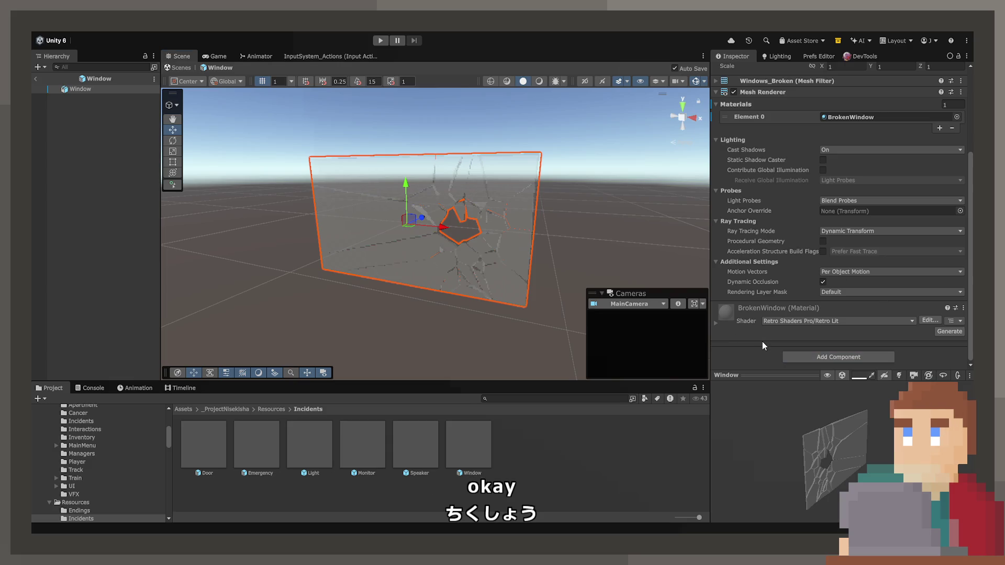
{"action": "left_click", "coordinate": [838, 357]}
{"action": "left_click", "coordinate": [837, 397]}
{"action": "left_click", "coordinate": [869, 307]}
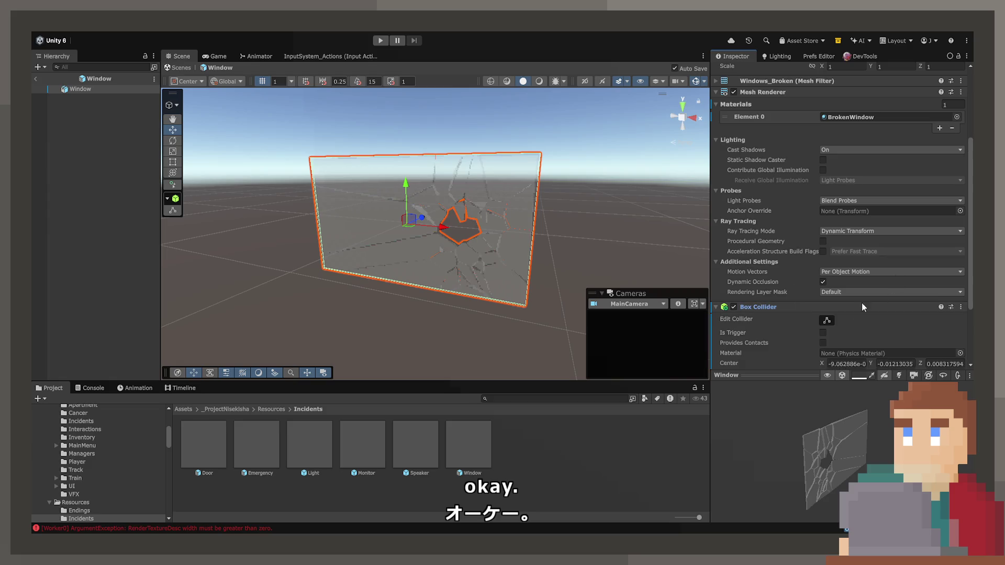
{"action": "scroll", "coordinate": [822, 329], "scroll_direction": "down", "scroll_amount": 3}
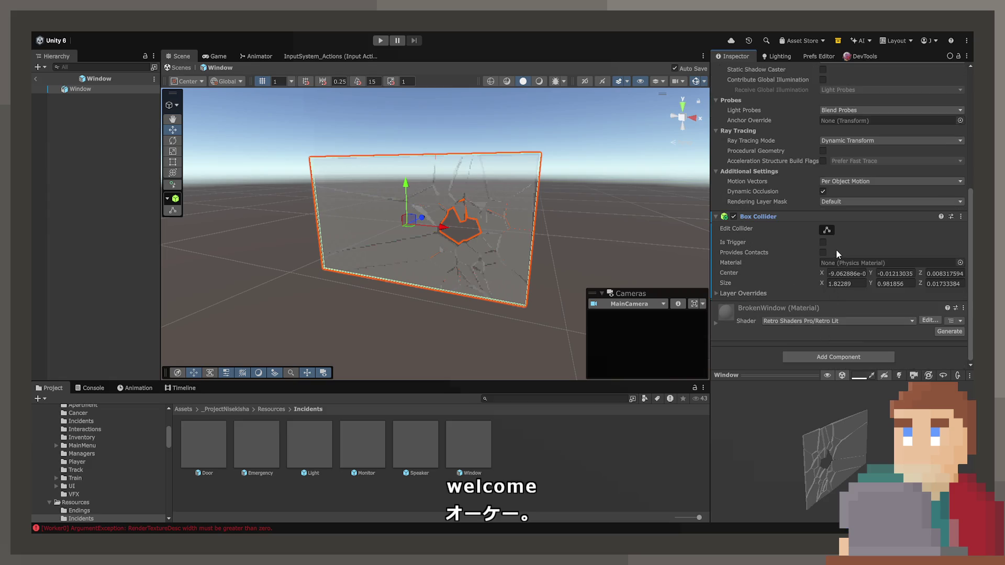
{"action": "left_click", "coordinate": [823, 242]}
{"action": "mouse_move", "coordinate": [549, 227]}
{"action": "left_mouse_down"}
{"action": "mouse_move", "coordinate": [426, 208]}
{"action": "mouse_move", "coordinate": [507, 234]}
{"action": "left_mouse_up"}
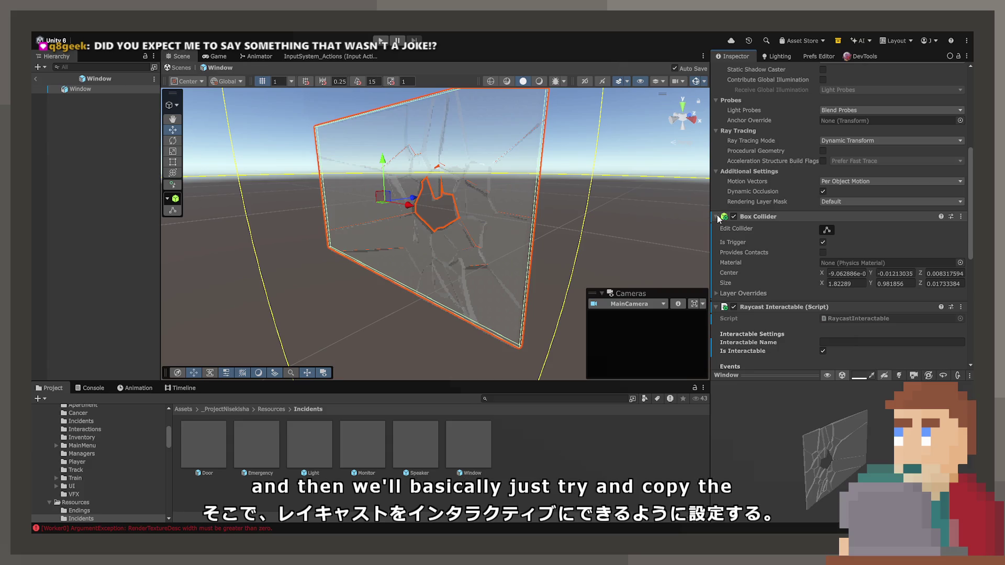
Step: Set the Raycast Interactable's Interaction Distance to 1.5
{"action": "left_click", "coordinate": [716, 216]}
{"action": "left_click", "coordinate": [851, 343]}
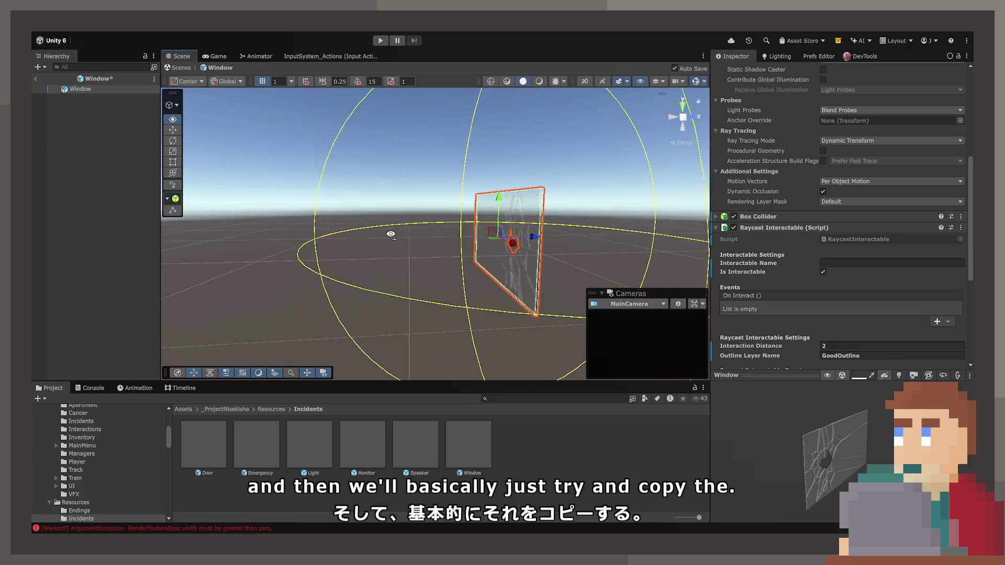
{"action": "type", "text": "2"}
{"action": "key", "text": "Return"}
{"action": "type", "text": "1.5"}
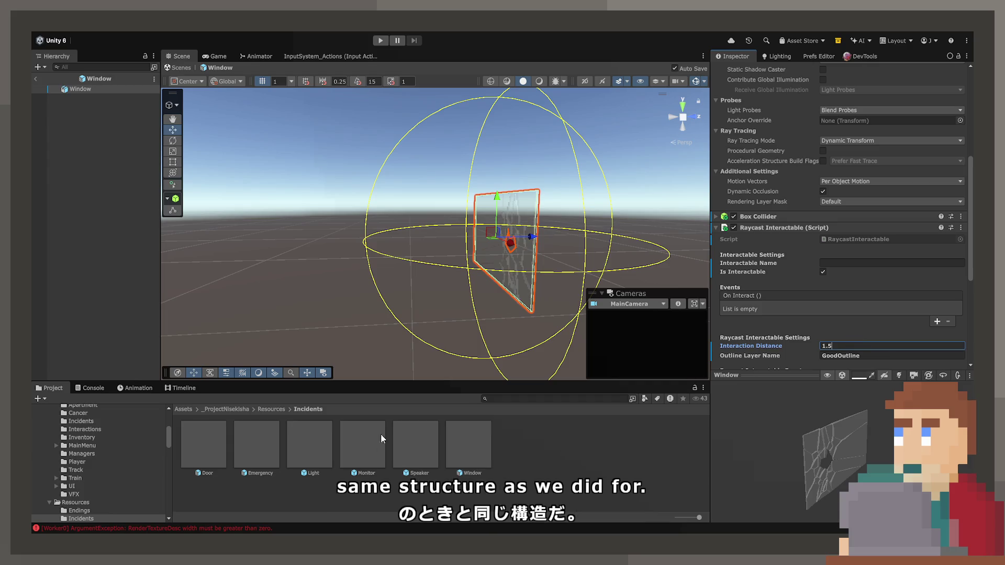
Step: Open the Speaker prefab and step through SpeakerCamera, SpeakerMesh and its other children
{"action": "double_click", "coordinate": [414, 432]}
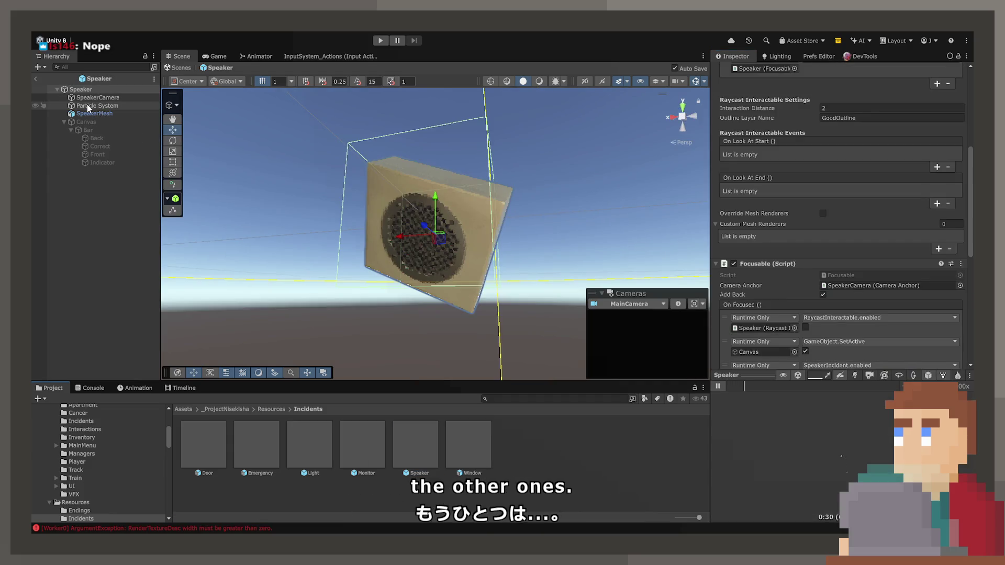
{"action": "left_click", "coordinate": [87, 98]}
{"action": "key", "text": "Down"}
{"action": "key", "text": "Up"}
{"action": "key", "text": "Down"}
{"action": "key", "text": "Down"}
{"action": "key", "text": "Up"}
{"action": "key", "text": "Up"}
{"action": "key", "text": "Down"}
{"action": "key", "text": "Down"}
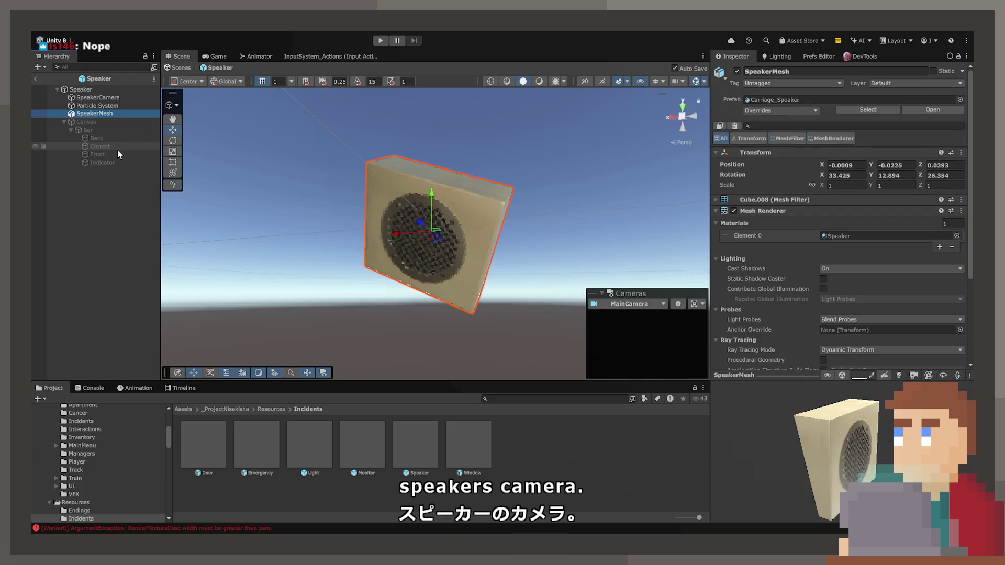
{"action": "key", "text": "Up"}
{"action": "key", "text": "Up"}
Step: Return to SpeakerCamera, check the parent Speaker, and add the Canvas to the selection
{"action": "key", "text": "Down"}
{"action": "key", "text": "Up"}
{"action": "key", "text": "Down"}
{"action": "key", "text": "Down"}
{"action": "key", "text": "Up"}
{"action": "key", "text": "Up"}
{"action": "key", "text": "Down"}
{"action": "key", "text": "Up"}
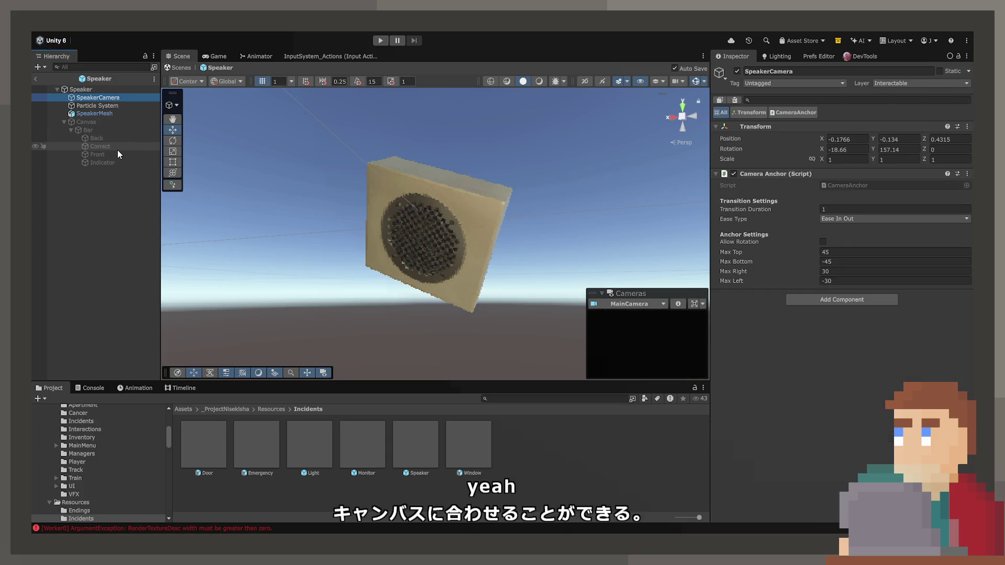
{"action": "key", "text": "Up"}
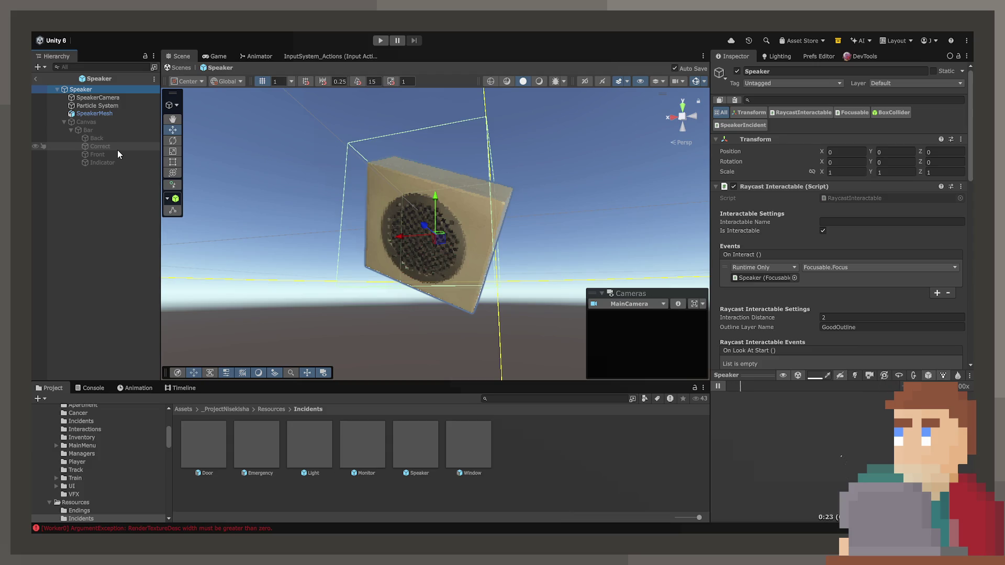
{"action": "key", "text": "Down"}
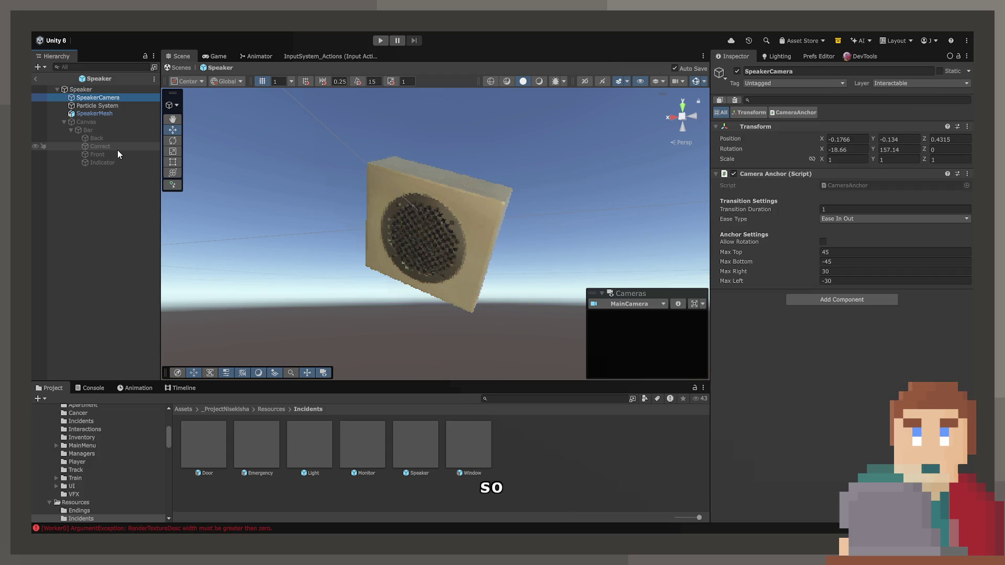
{"action": "left_click", "coordinate": [104, 121], "text": "ctrl"}
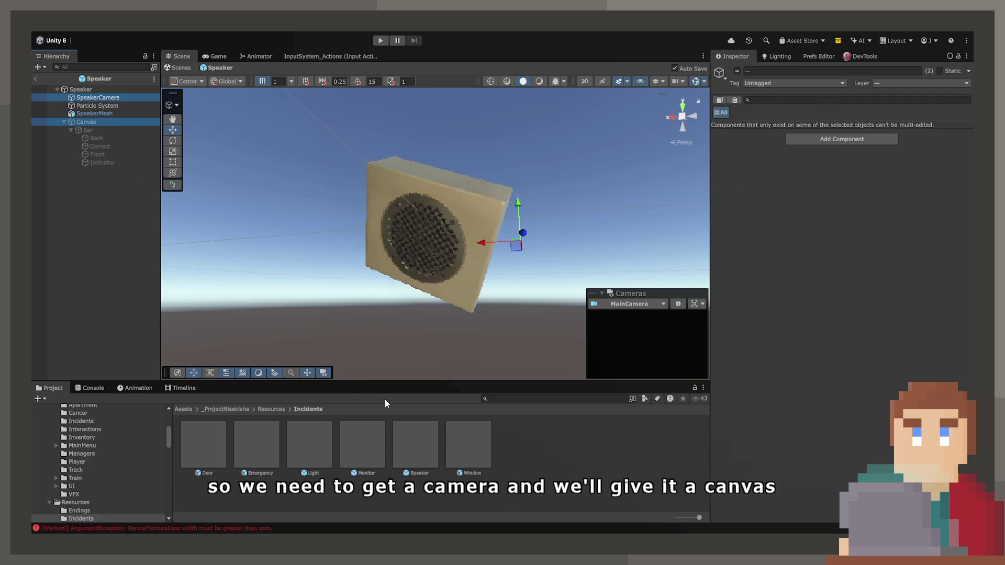
Step: Extend the selection through the Canvas and its children, including Indicator, and copy it
{"action": "left_click", "coordinate": [93, 130], "text": "ctrl"}
{"action": "left_click", "coordinate": [99, 139], "text": "ctrl"}
{"action": "left_click", "coordinate": [100, 146], "text": "ctrl"}
{"action": "left_click", "coordinate": [101, 154], "text": "ctrl"}
{"action": "left_click", "coordinate": [102, 162], "text": "ctrl"}
{"action": "key", "text": "ctrl+c"}
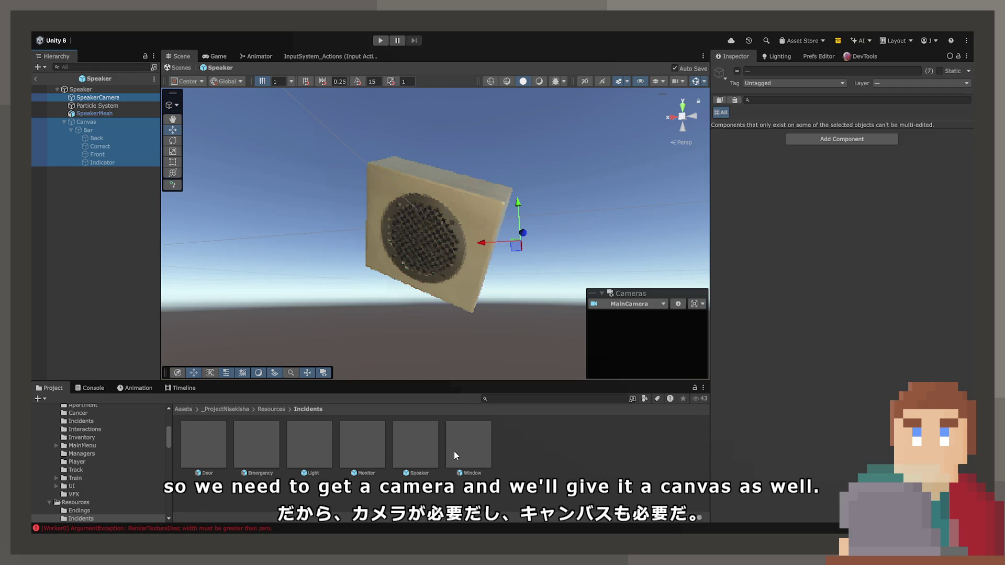
Step: Paste the camera and Canvas into the Window prefab and rename the camera WindowCamera
{"action": "double_click", "coordinate": [454, 451]}
{"action": "key", "text": "ctrl+v"}
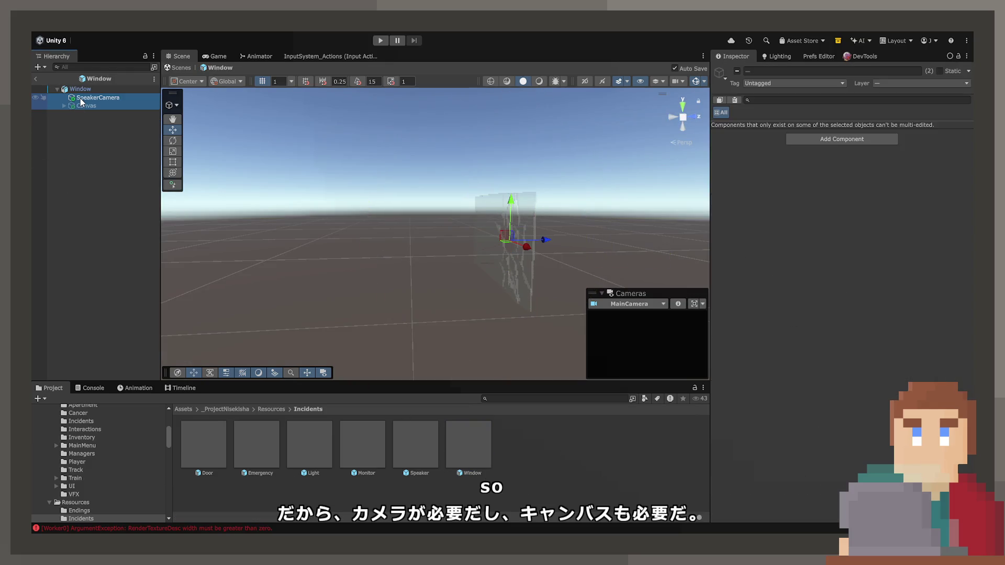
{"action": "left_click", "coordinate": [96, 139]}
{"action": "left_click", "coordinate": [81, 98]}
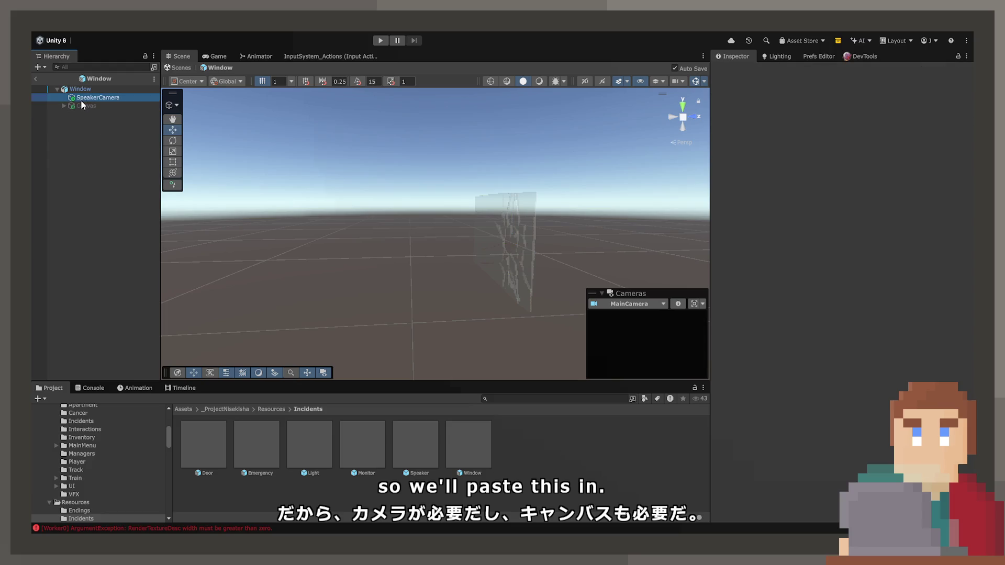
{"action": "key", "text": "F2"}
{"action": "type", "text": "WindowCamera"}
{"action": "mouse_move", "coordinate": [413, 163]}
{"action": "left_mouse_down"}
{"action": "mouse_move", "coordinate": [426, 185]}
{"action": "mouse_move", "coordinate": [409, 206]}
{"action": "mouse_move", "coordinate": [350, 217]}
{"action": "mouse_move", "coordinate": [242, 220]}
{"action": "mouse_move", "coordinate": [195, 182]}
{"action": "left_mouse_up"}
{"action": "left_click", "coordinate": [63, 105]}
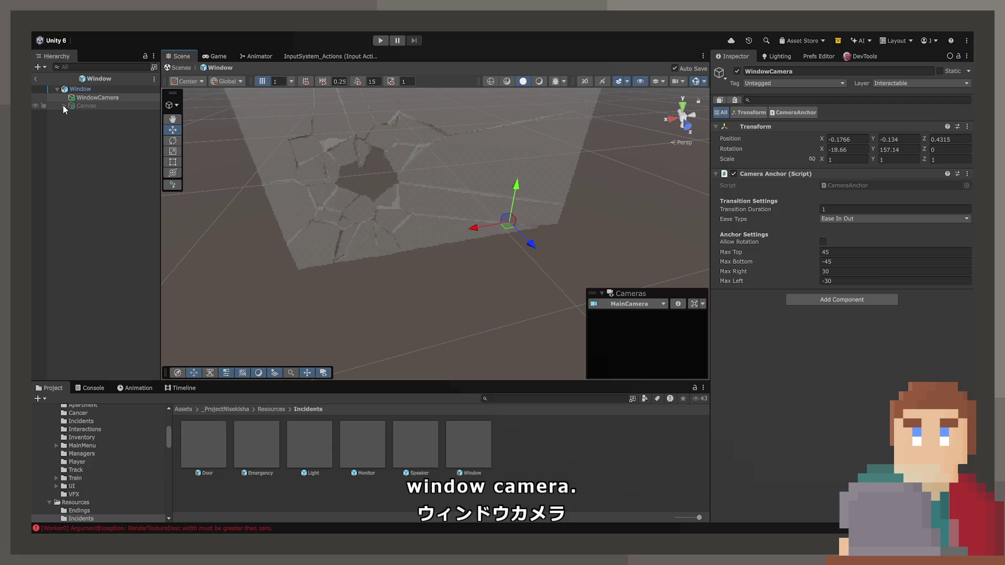
{"action": "left_click", "coordinate": [87, 105]}
{"action": "left_click", "coordinate": [744, 72]}
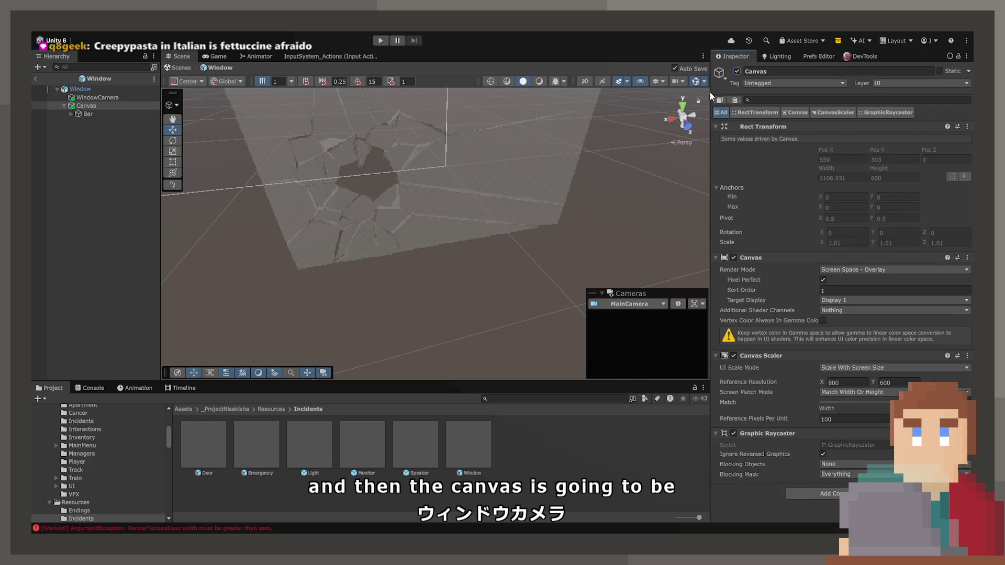
{"action": "mouse_move", "coordinate": [465, 195]}
{"action": "left_mouse_down"}
{"action": "mouse_move", "coordinate": [419, 117]}
{"action": "mouse_move", "coordinate": [356, 112]}
{"action": "left_mouse_up"}
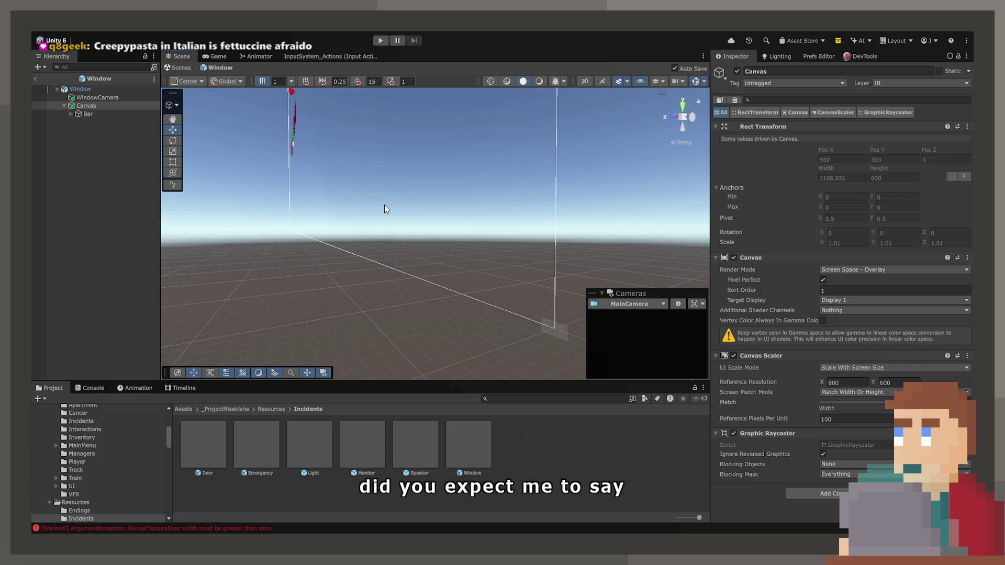
{"action": "mouse_move", "coordinate": [380, 256]}
{"action": "left_mouse_down"}
{"action": "mouse_move", "coordinate": [382, 229]}
{"action": "mouse_move", "coordinate": [351, 205]}
{"action": "mouse_move", "coordinate": [563, 290]}
{"action": "mouse_move", "coordinate": [530, 314]}
{"action": "mouse_move", "coordinate": [561, 341]}
{"action": "mouse_move", "coordinate": [568, 270]}
{"action": "left_mouse_up"}
{"action": "scroll", "coordinate": [569, 273], "scroll_direction": "up", "scroll_amount": 5}
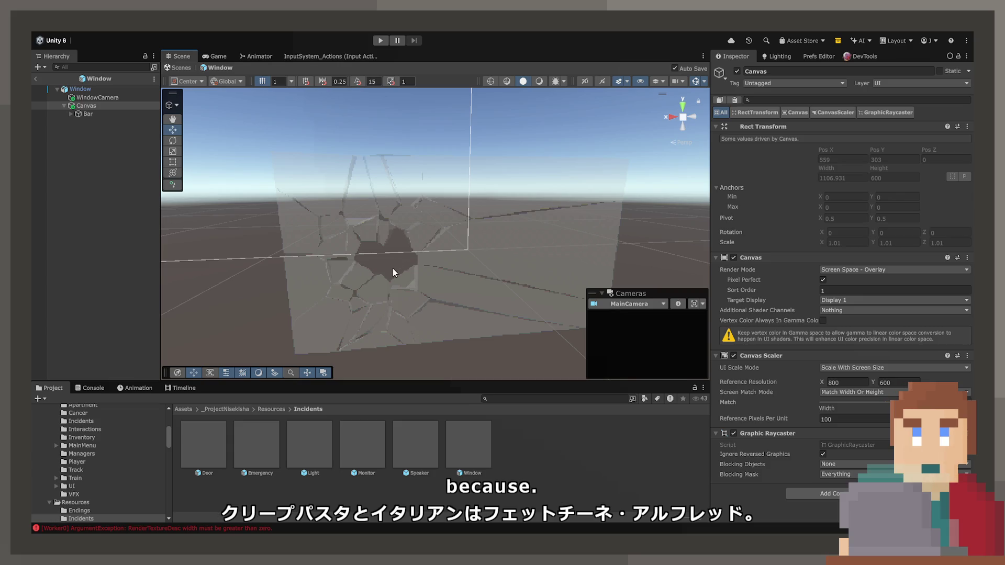
{"action": "left_click", "coordinate": [423, 250]}
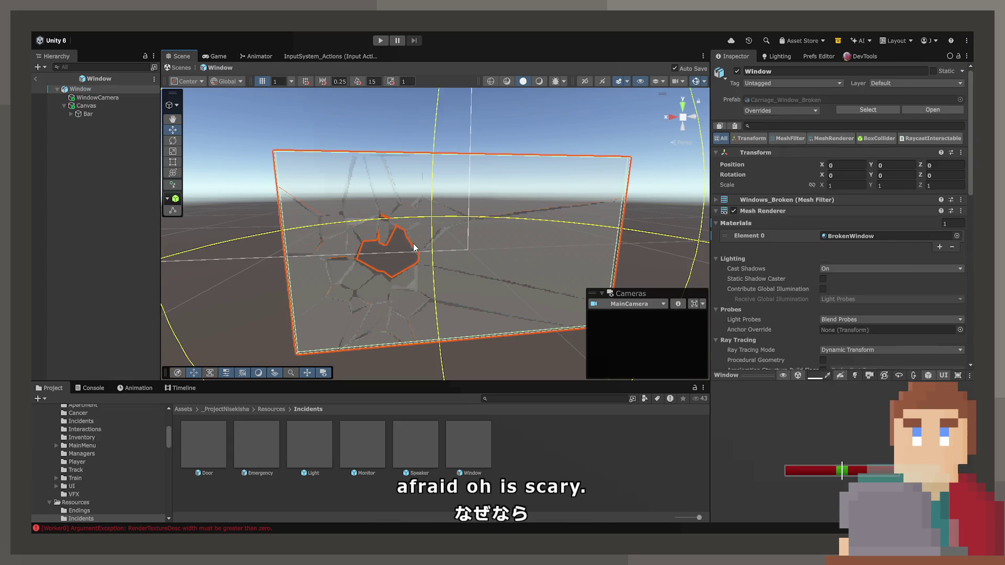
{"action": "double_click", "coordinate": [88, 113]}
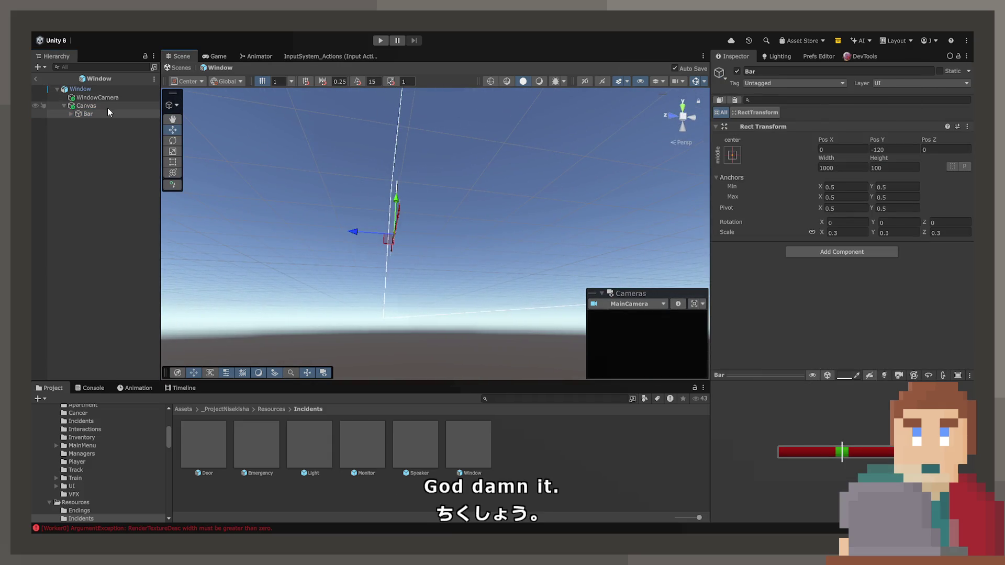
{"action": "mouse_move", "coordinate": [553, 212]}
{"action": "left_mouse_down"}
{"action": "mouse_move", "coordinate": [543, 222]}
{"action": "mouse_move", "coordinate": [269, 222]}
{"action": "mouse_move", "coordinate": [243, 279]}
{"action": "mouse_move", "coordinate": [218, 273]}
{"action": "mouse_move", "coordinate": [240, 290]}
{"action": "mouse_move", "coordinate": [404, 265]}
{"action": "mouse_move", "coordinate": [388, 307]}
{"action": "mouse_move", "coordinate": [418, 309]}
{"action": "mouse_move", "coordinate": [381, 304]}
{"action": "mouse_move", "coordinate": [518, 341]}
{"action": "mouse_move", "coordinate": [618, 321]}
{"action": "left_mouse_up"}
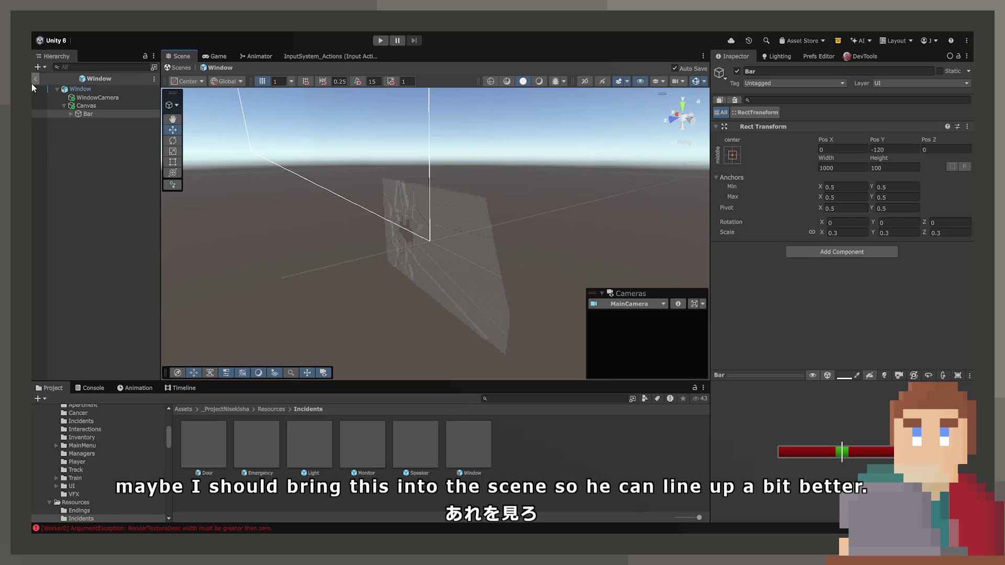
Step: Drop a Window prefab instance under the carriage wall's Window object in the train scene
{"action": "left_click", "coordinate": [32, 81]}
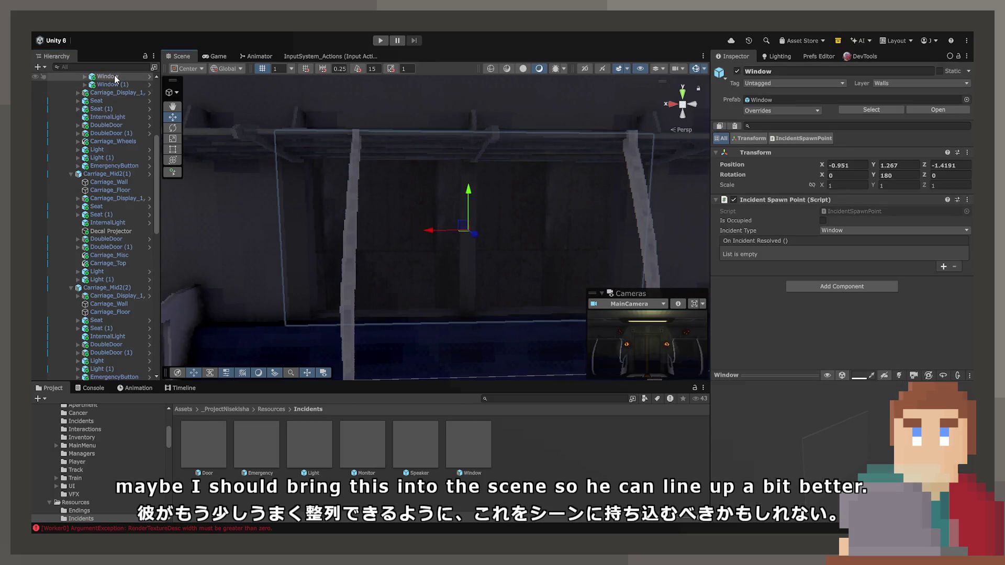
{"action": "scroll", "coordinate": [124, 115], "scroll_direction": "up", "scroll_amount": 3}
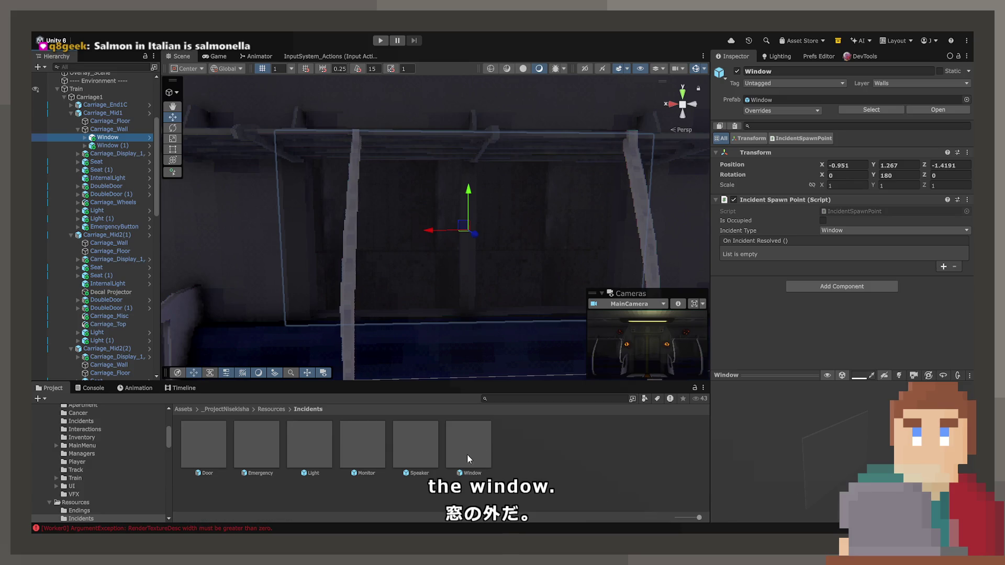
{"action": "left_click", "coordinate": [84, 138]}
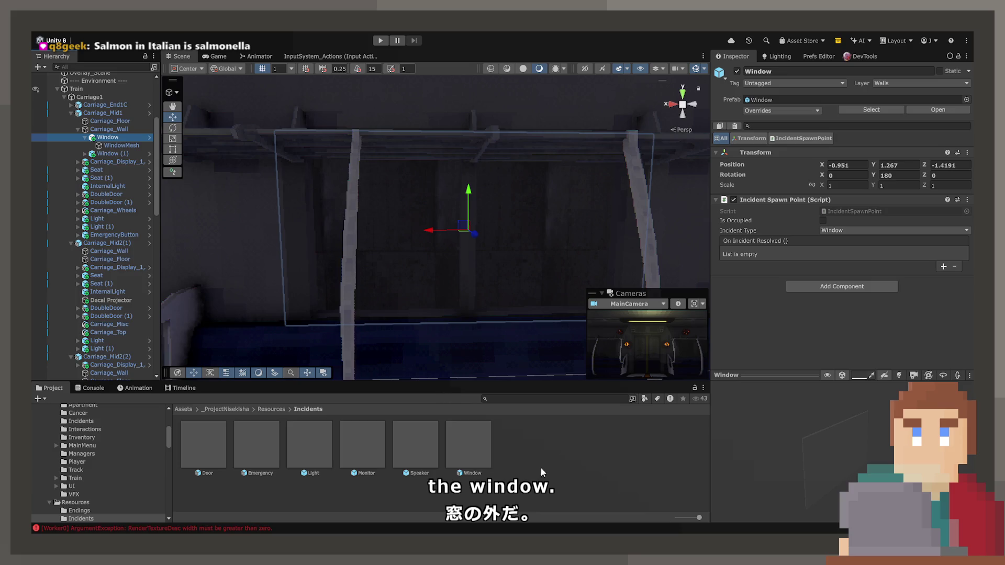
{"action": "left_click", "coordinate": [111, 134]}
{"action": "left_click_drag", "start_coordinate": [116, 151], "coordinate": [114, 149]}
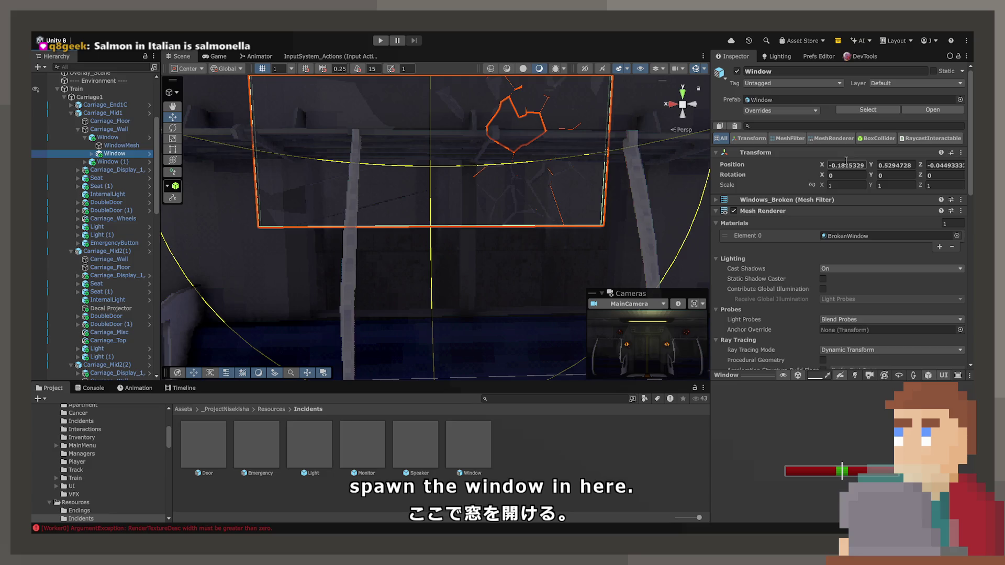
Step: Set the instance's Position to 0, 0, 0
{"action": "type", "text": "0"}
{"action": "key", "text": "Tab"}
{"action": "type", "text": "0"}
{"action": "key", "text": "Tab"}
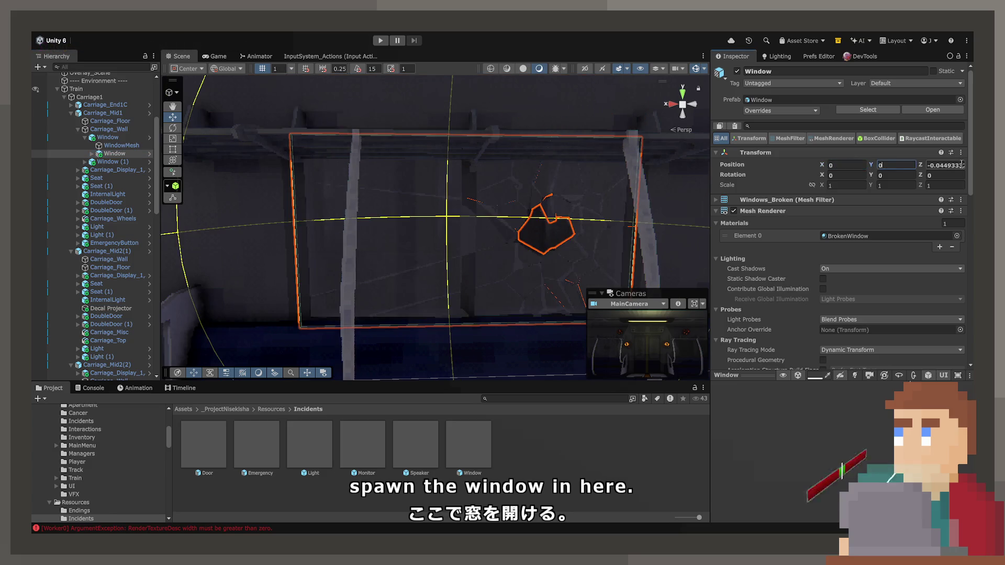
{"action": "type", "text": "0"}
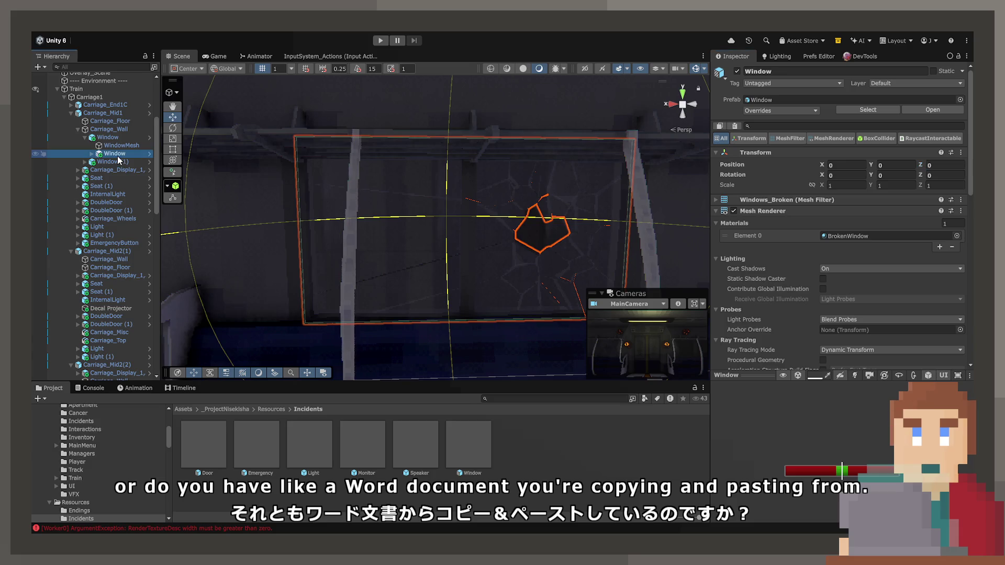
Step: Frame WindowCamera, switch handles to local axes, and reset its rotation to 0
{"action": "left_click", "coordinate": [92, 153]}
{"action": "double_click", "coordinate": [131, 161]}
{"action": "mouse_move", "coordinate": [287, 192]}
{"action": "left_mouse_down"}
{"action": "mouse_move", "coordinate": [395, 242]}
{"action": "mouse_move", "coordinate": [655, 248]}
{"action": "left_mouse_up"}
{"action": "mouse_move", "coordinate": [456, 182]}
{"action": "left_mouse_down"}
{"action": "mouse_move", "coordinate": [406, 183]}
{"action": "mouse_move", "coordinate": [526, 191]}
{"action": "left_mouse_up"}
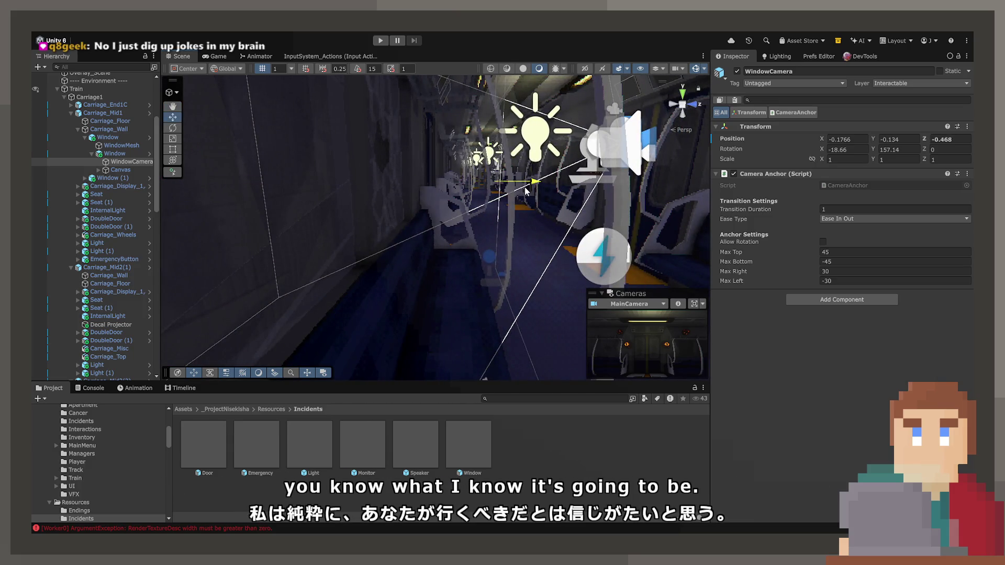
{"action": "left_click", "coordinate": [227, 68]}
{"action": "left_click", "coordinate": [234, 90]}
{"action": "mouse_move", "coordinate": [259, 102]}
{"action": "left_mouse_down"}
{"action": "mouse_move", "coordinate": [471, 186]}
{"action": "mouse_move", "coordinate": [246, 209]}
{"action": "mouse_move", "coordinate": [235, 176]}
{"action": "mouse_move", "coordinate": [246, 214]}
{"action": "left_mouse_up"}
{"action": "type", "text": "0"}
{"action": "key", "text": "Return"}
Step: Move WindowCamera over the seat to about 0.634, -0.134, -0.521, facing the window
{"action": "mouse_move", "coordinate": [585, 148]}
{"action": "left_mouse_down"}
{"action": "mouse_move", "coordinate": [579, 162]}
{"action": "mouse_move", "coordinate": [551, 150]}
{"action": "mouse_move", "coordinate": [462, 258]}
{"action": "mouse_move", "coordinate": [476, 151]}
{"action": "mouse_move", "coordinate": [459, 159]}
{"action": "mouse_move", "coordinate": [483, 161]}
{"action": "left_mouse_up"}
{"action": "scroll", "coordinate": [460, 160], "scroll_direction": "down", "scroll_amount": 3}
{"action": "scroll", "coordinate": [483, 158], "scroll_direction": "down", "scroll_amount": 1}
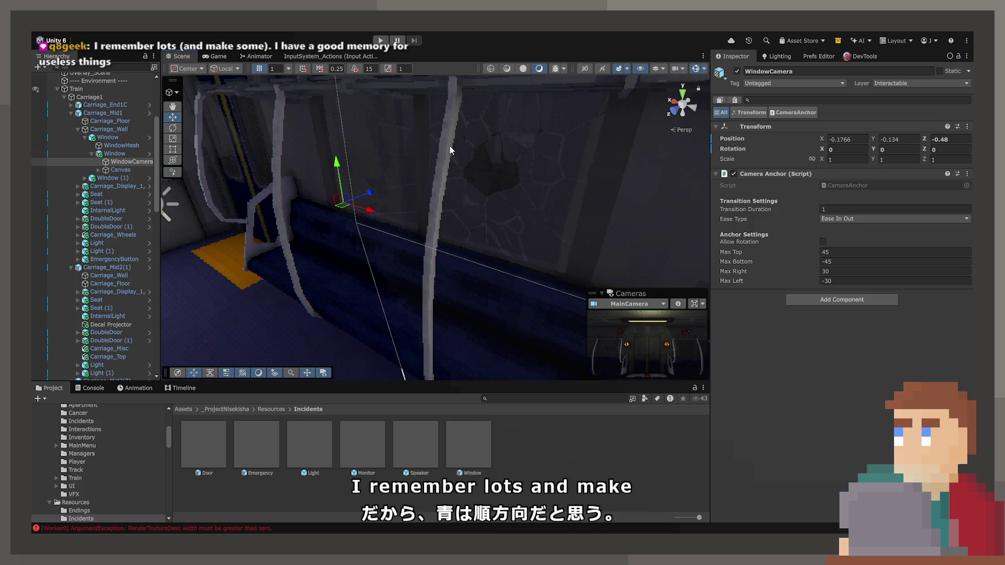
{"action": "mouse_move", "coordinate": [340, 205]}
{"action": "left_mouse_down"}
{"action": "mouse_move", "coordinate": [497, 264]}
{"action": "mouse_move", "coordinate": [528, 255]}
{"action": "left_mouse_up"}
{"action": "left_click_drag", "start_coordinate": [529, 255], "coordinate": [494, 237]}
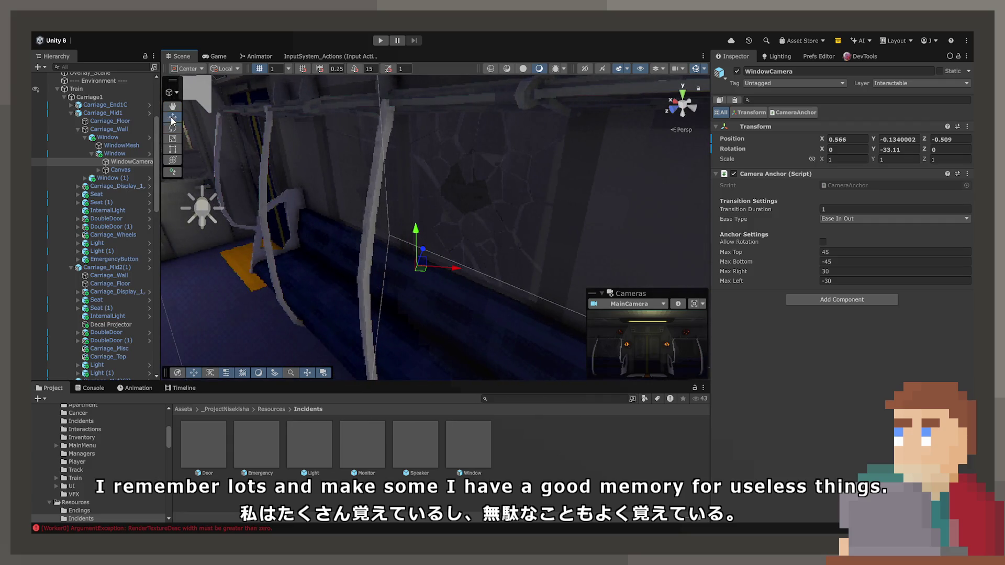
{"action": "left_click_drag", "start_coordinate": [426, 272], "coordinate": [439, 281]}
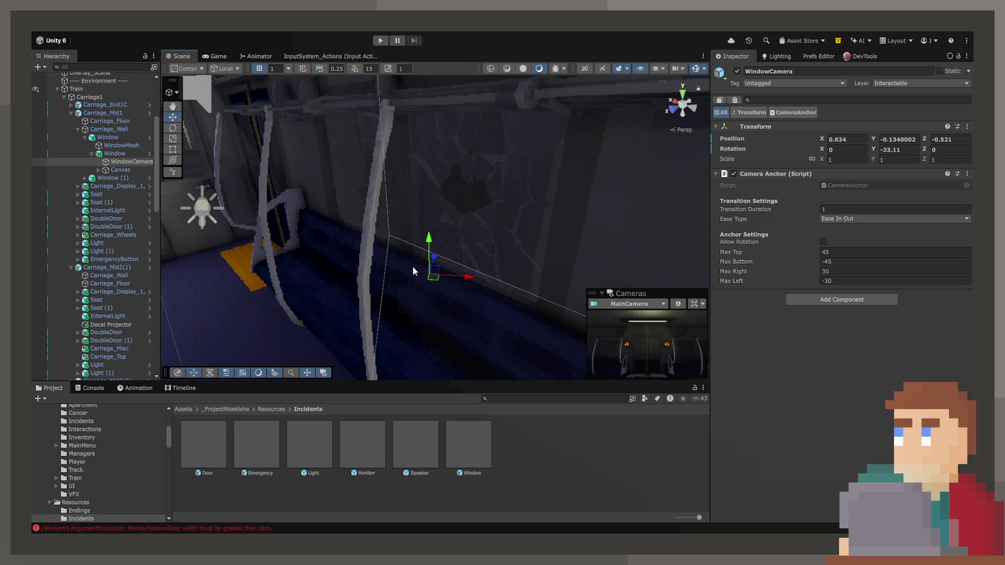
Step: Check the Game view, then open the Speaker prefab with SpeakerCamera selected
{"action": "left_click", "coordinate": [218, 57]}
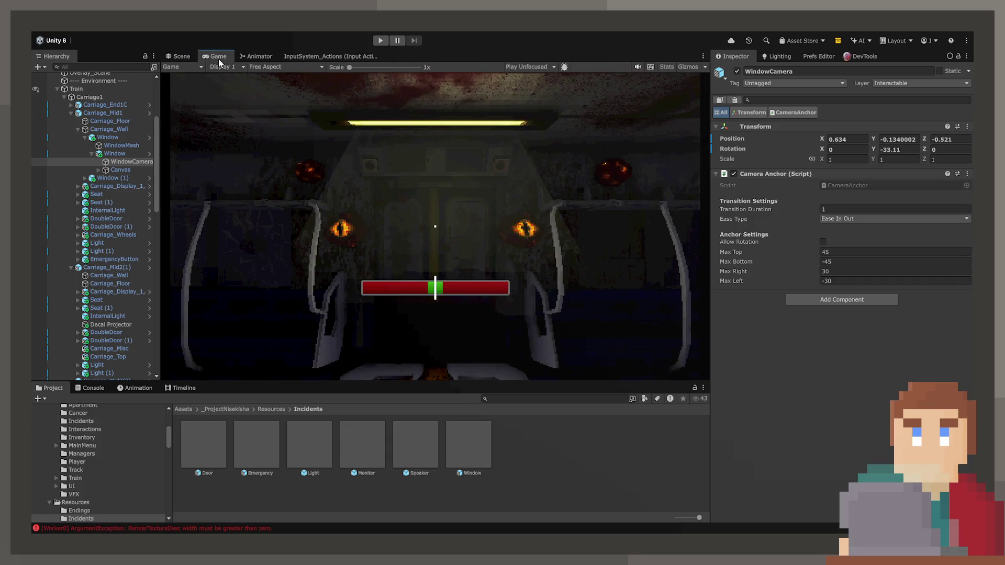
{"action": "left_click", "coordinate": [174, 56]}
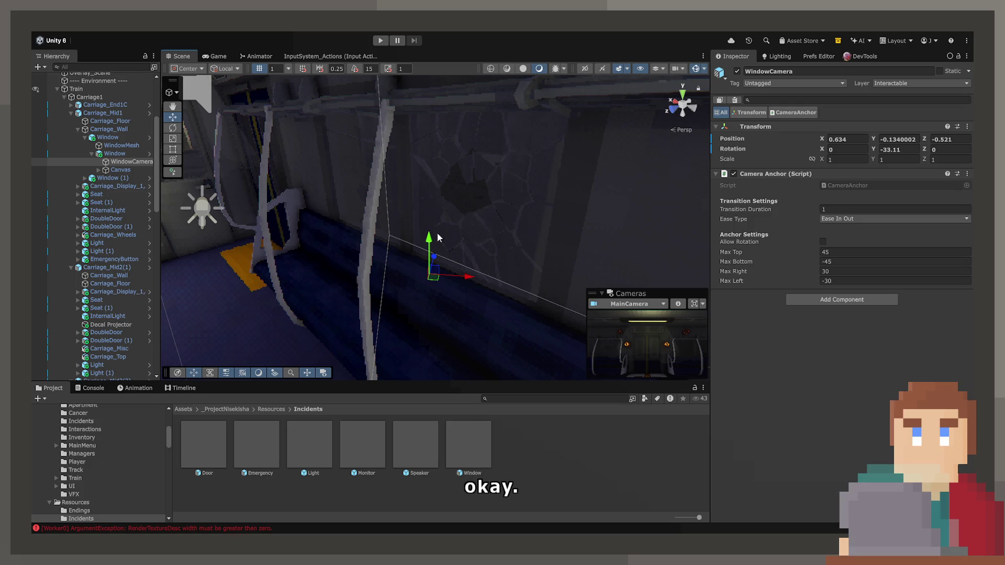
{"action": "left_click", "coordinate": [109, 156]}
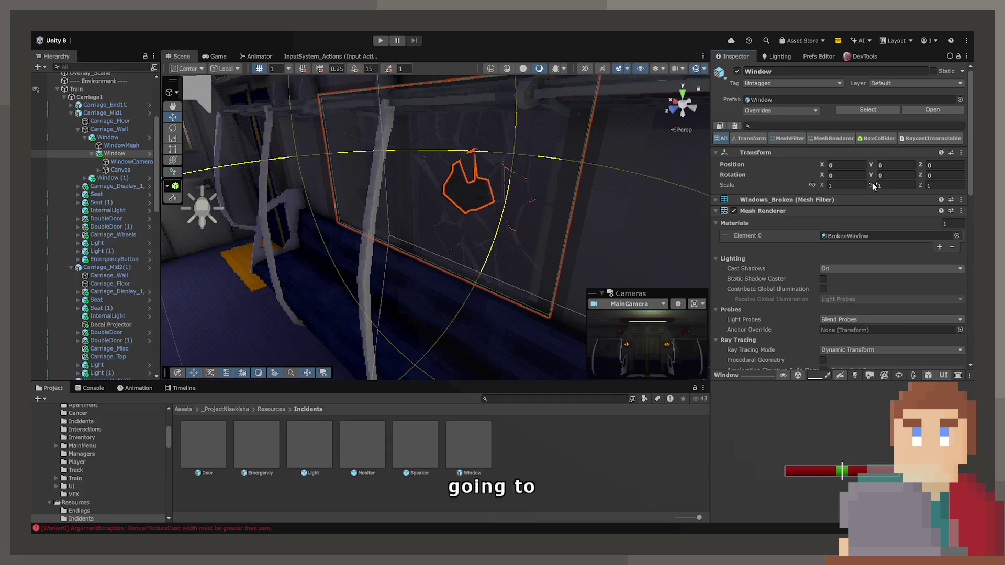
{"action": "scroll", "coordinate": [872, 210], "scroll_direction": "down", "scroll_amount": 5}
{"action": "double_click", "coordinate": [415, 445]}
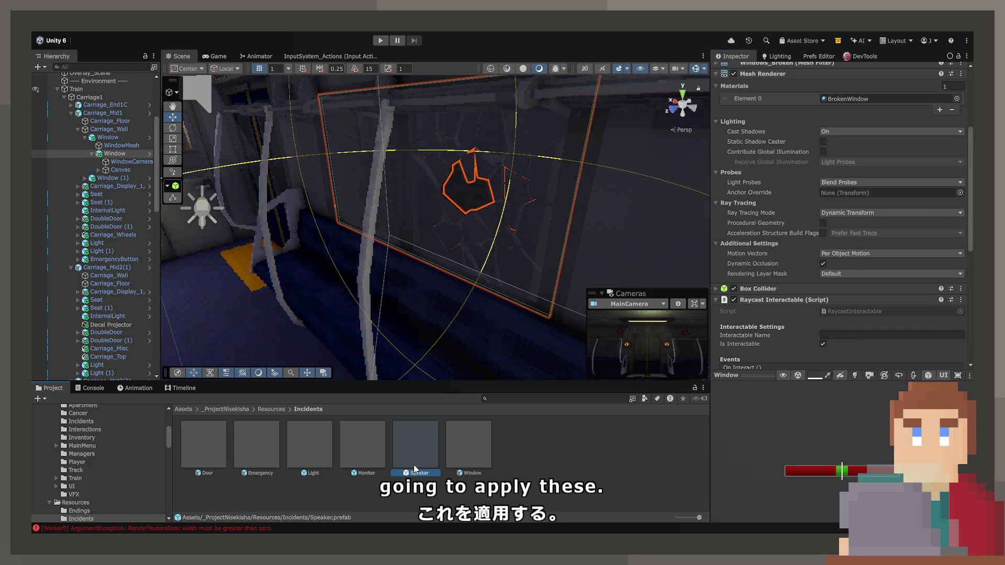
{"action": "left_click", "coordinate": [115, 98]}
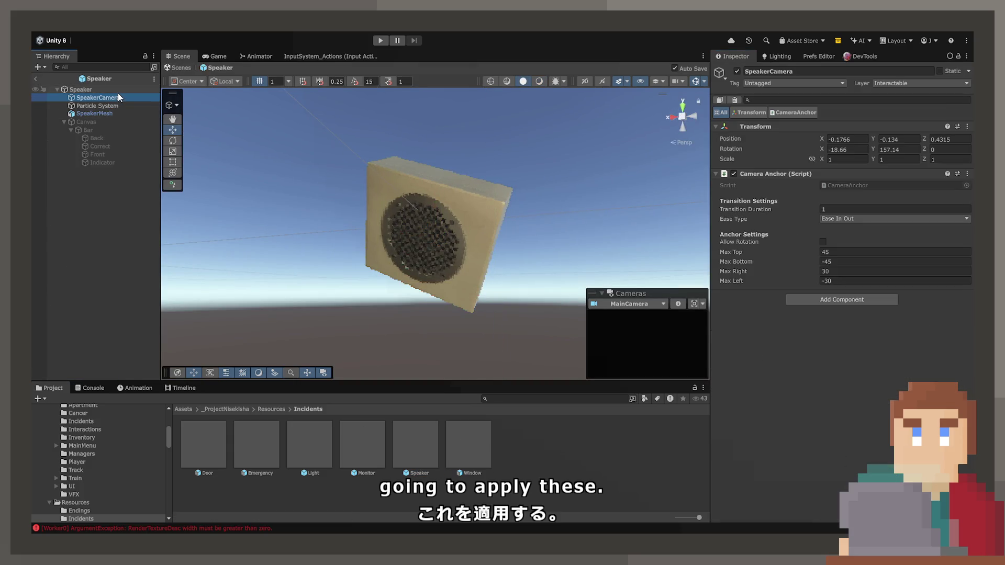
Step: Inspect the Speaker root's On Interact and Focusable events, then open the Window prefab
{"action": "left_click", "coordinate": [118, 91]}
{"action": "scroll", "coordinate": [806, 298], "scroll_direction": "down", "scroll_amount": 2}
{"action": "left_click", "coordinate": [840, 256]}
{"action": "left_click", "coordinate": [759, 250]}
{"action": "scroll", "coordinate": [785, 256], "scroll_direction": "down", "scroll_amount": 10}
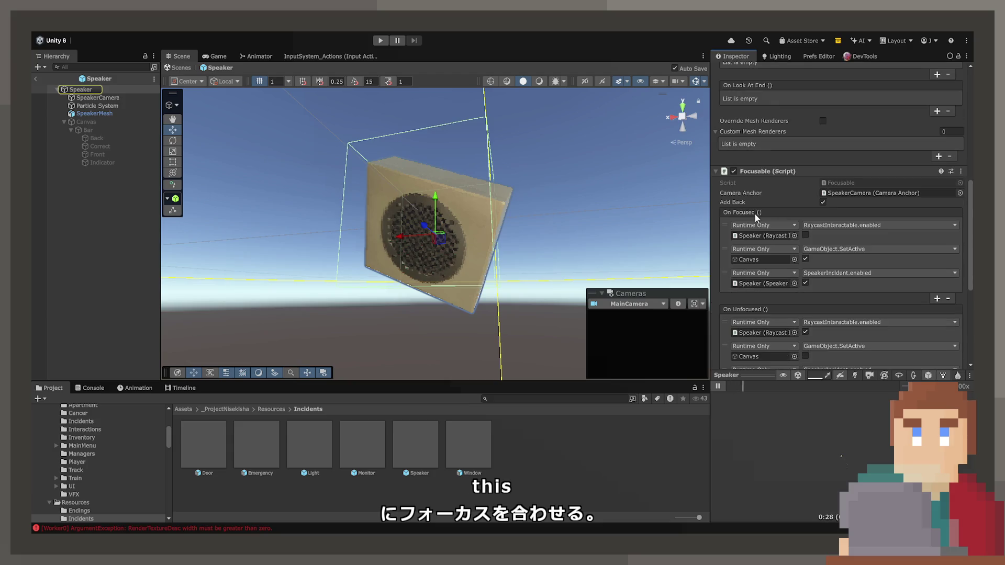
{"action": "scroll", "coordinate": [785, 227], "scroll_direction": "down", "scroll_amount": 7}
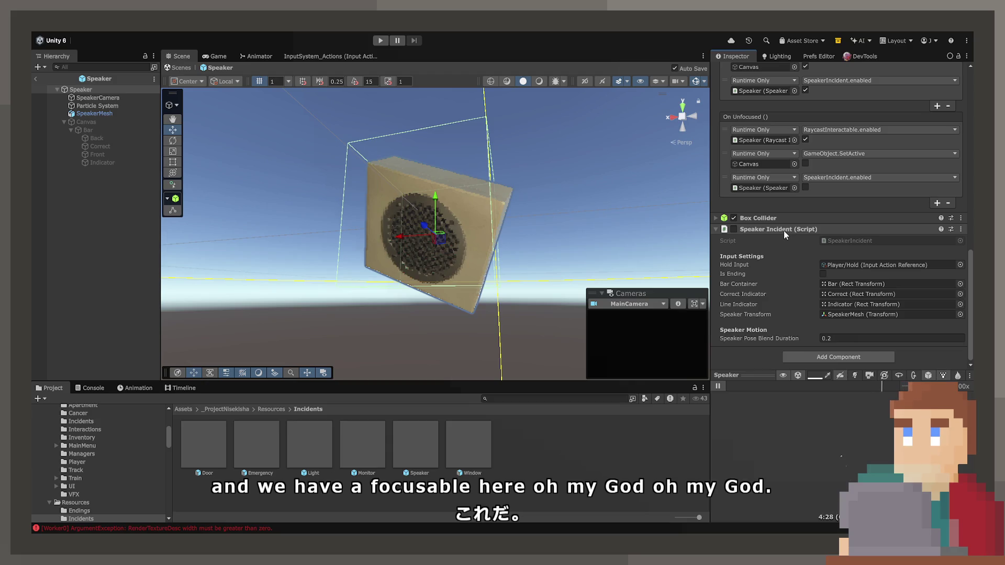
{"action": "scroll", "coordinate": [778, 225], "scroll_direction": "up", "scroll_amount": 2}
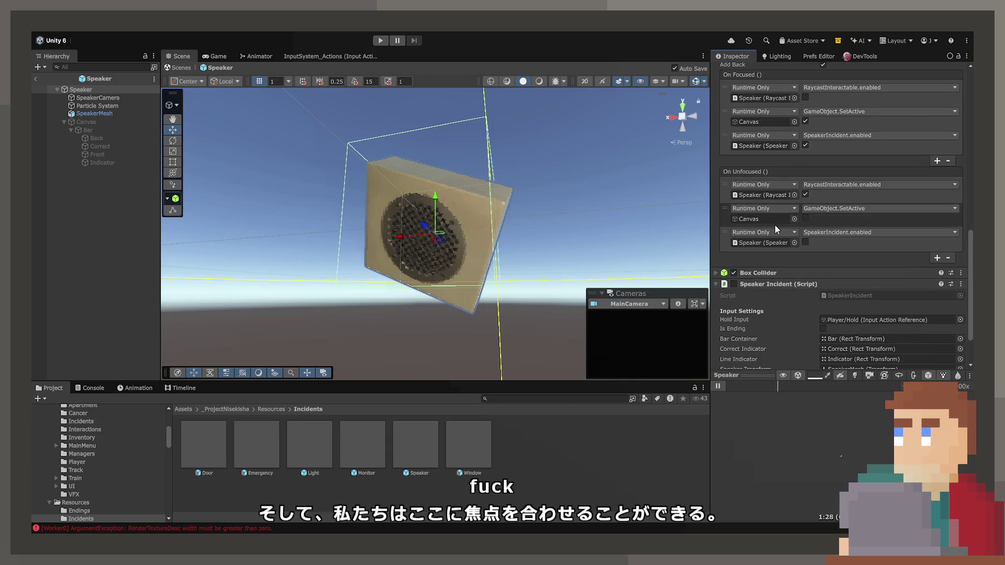
{"action": "scroll", "coordinate": [764, 228], "scroll_direction": "up", "scroll_amount": 10}
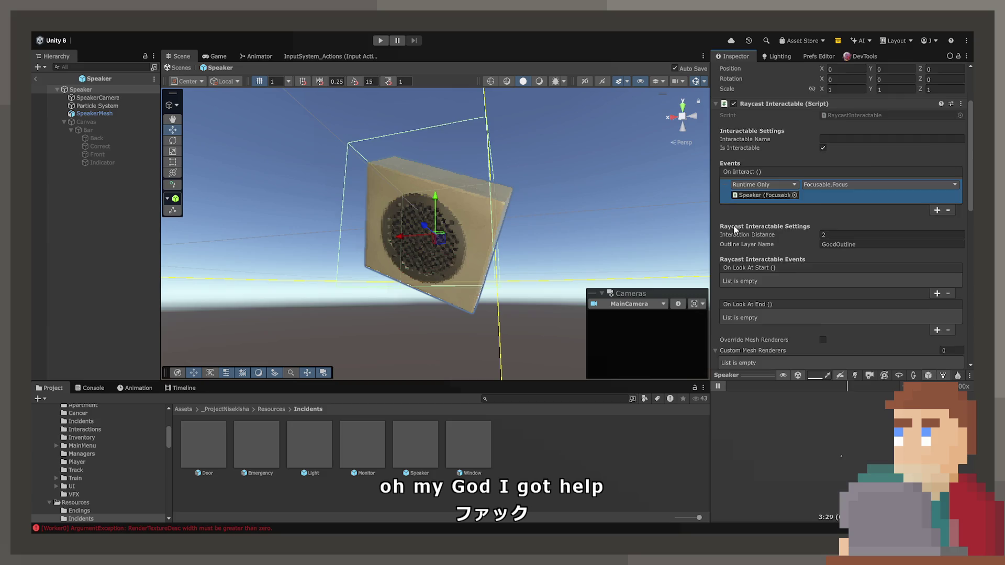
{"action": "scroll", "coordinate": [748, 224], "scroll_direction": "down", "scroll_amount": 2}
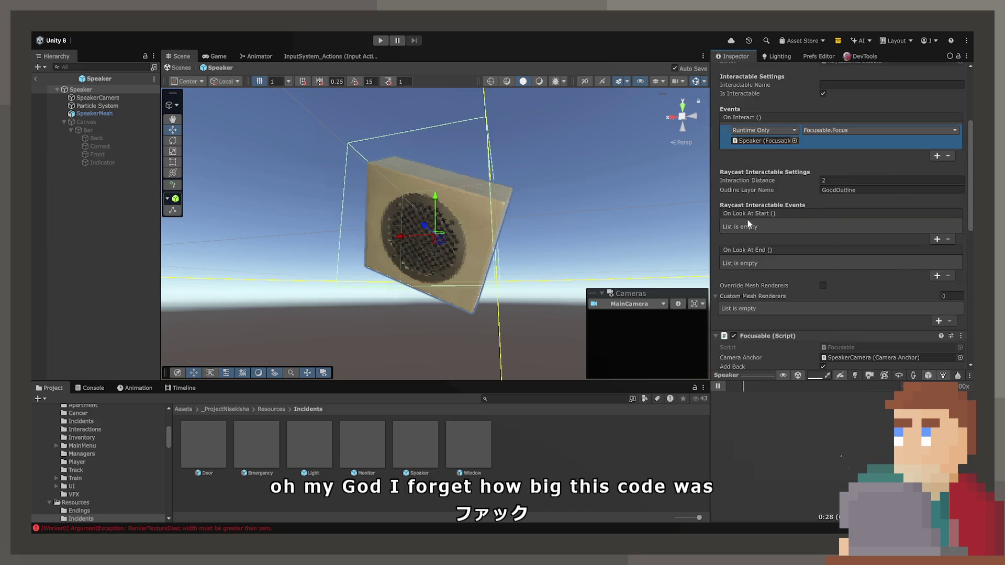
{"action": "scroll", "coordinate": [748, 225], "scroll_direction": "down", "scroll_amount": 6}
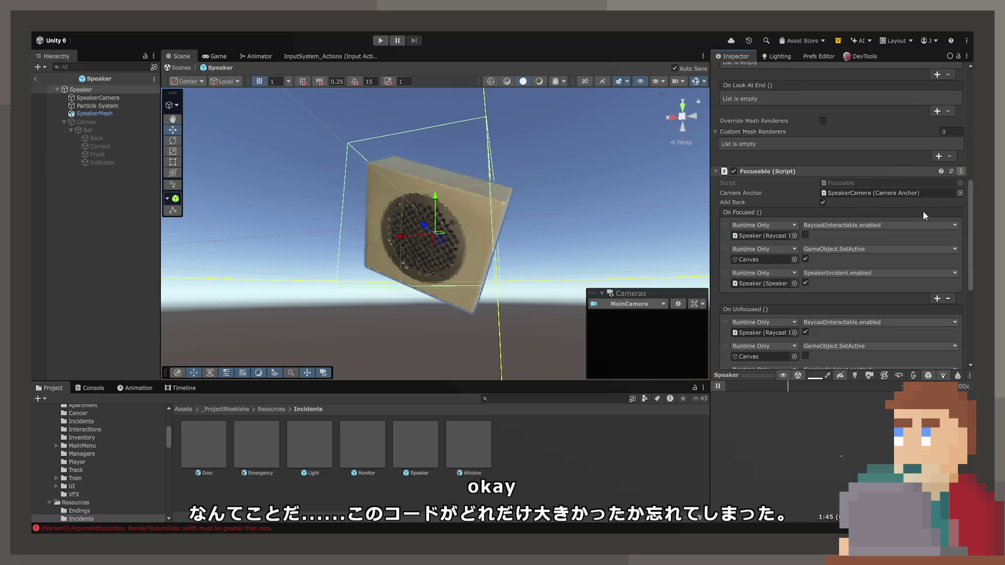
{"action": "double_click", "coordinate": [469, 445]}
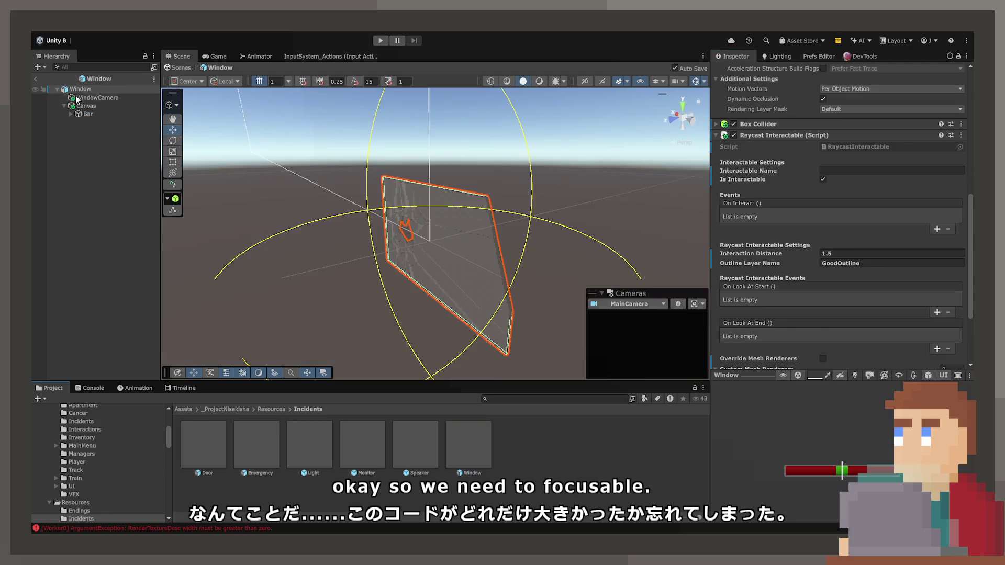
Step: Assign WindowCamera as the Focusable component's camera anchor on the Window
{"action": "scroll", "coordinate": [759, 229], "scroll_direction": "down", "scroll_amount": 4}
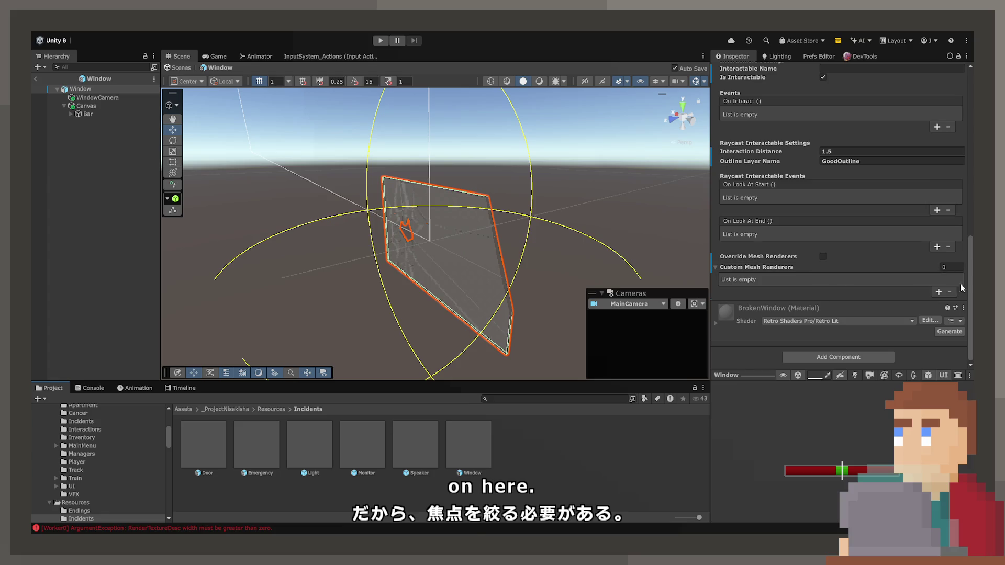
{"action": "scroll", "coordinate": [961, 261], "scroll_direction": "up", "scroll_amount": 4}
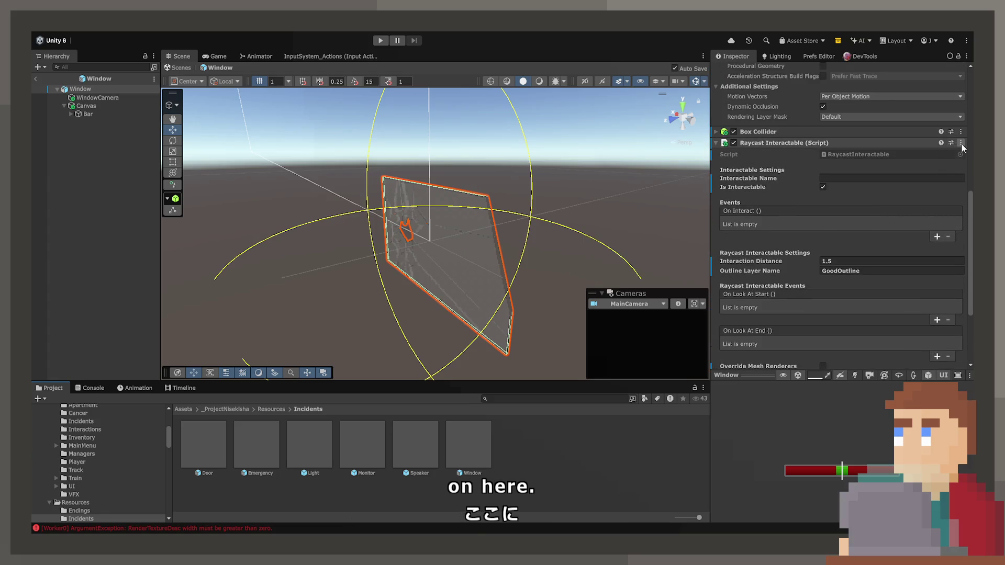
{"action": "scroll", "coordinate": [777, 180], "scroll_direction": "down", "scroll_amount": 10}
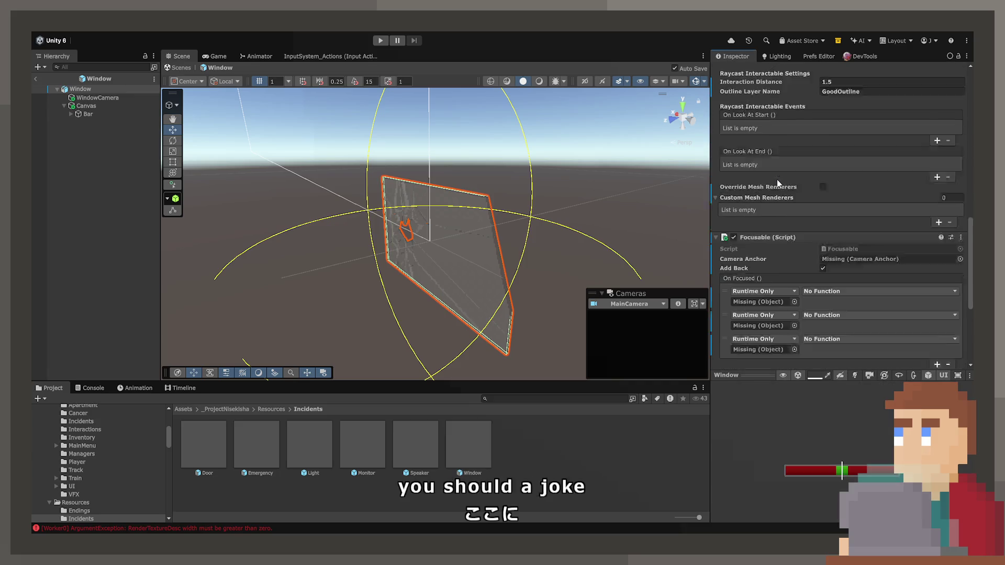
{"action": "scroll", "coordinate": [762, 186], "scroll_direction": "down", "scroll_amount": 1}
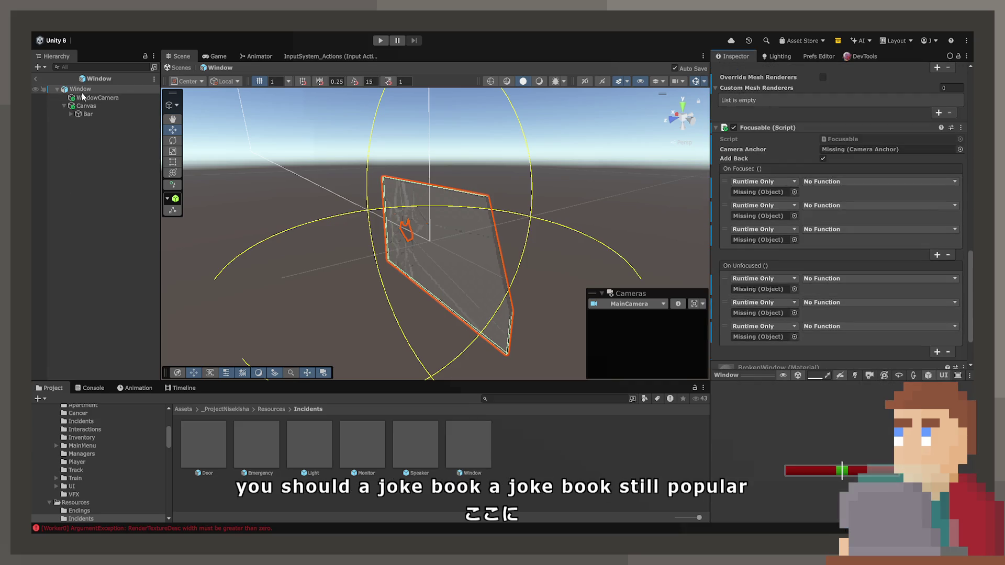
{"action": "left_click_drag", "start_coordinate": [98, 97], "coordinate": [890, 149]}
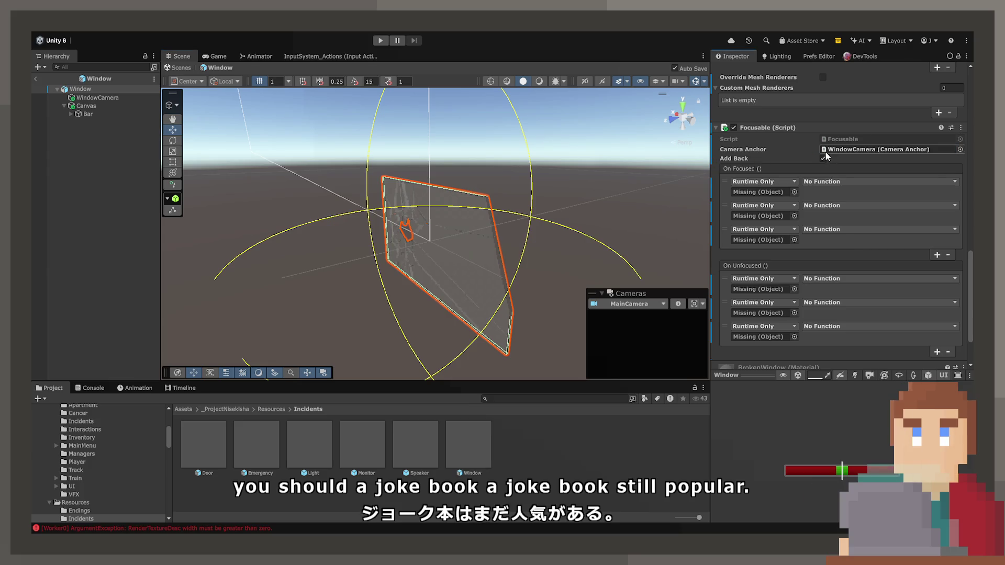
{"action": "scroll", "coordinate": [827, 191], "scroll_direction": "down", "scroll_amount": 2}
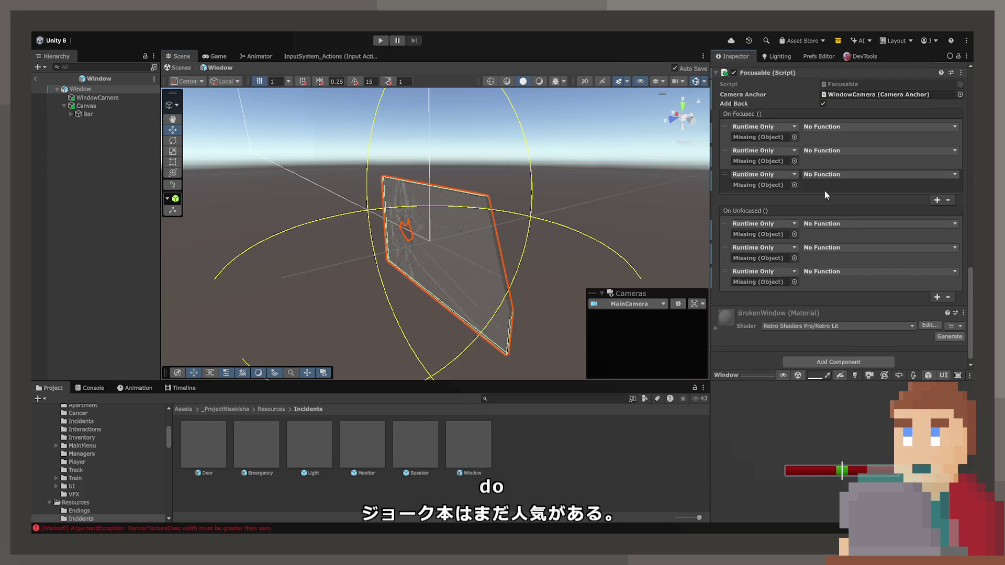
Step: Compare against the Speaker root's components, then reopen the Window prefab
{"action": "double_click", "coordinate": [413, 440]}
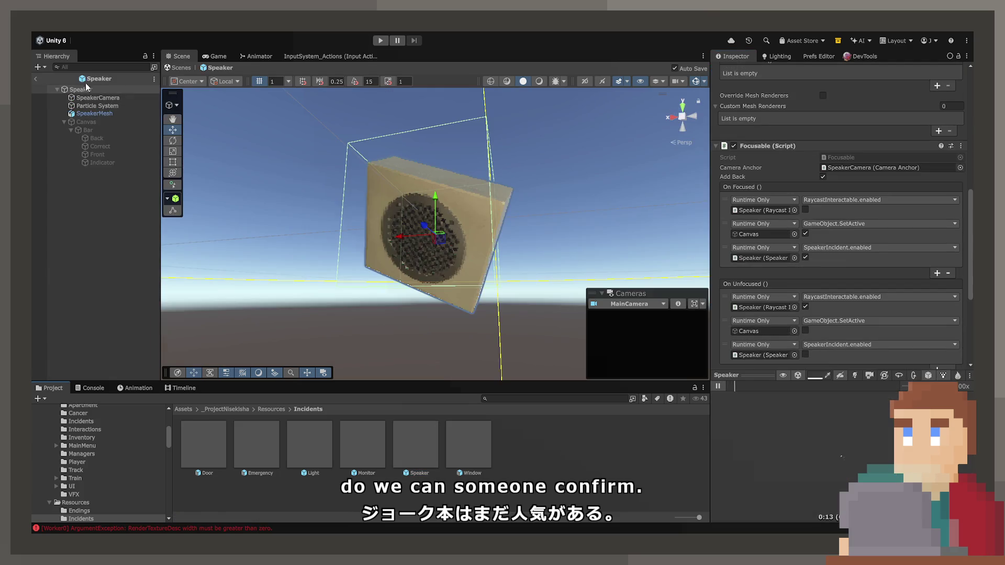
{"action": "scroll", "coordinate": [779, 209], "scroll_direction": "down", "scroll_amount": 5}
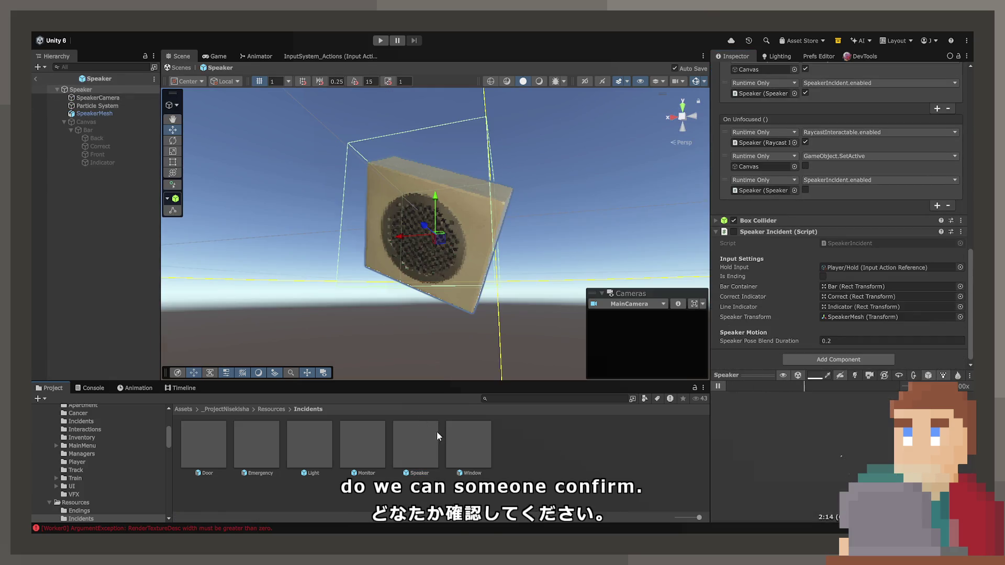
{"action": "left_click", "coordinate": [462, 445]}
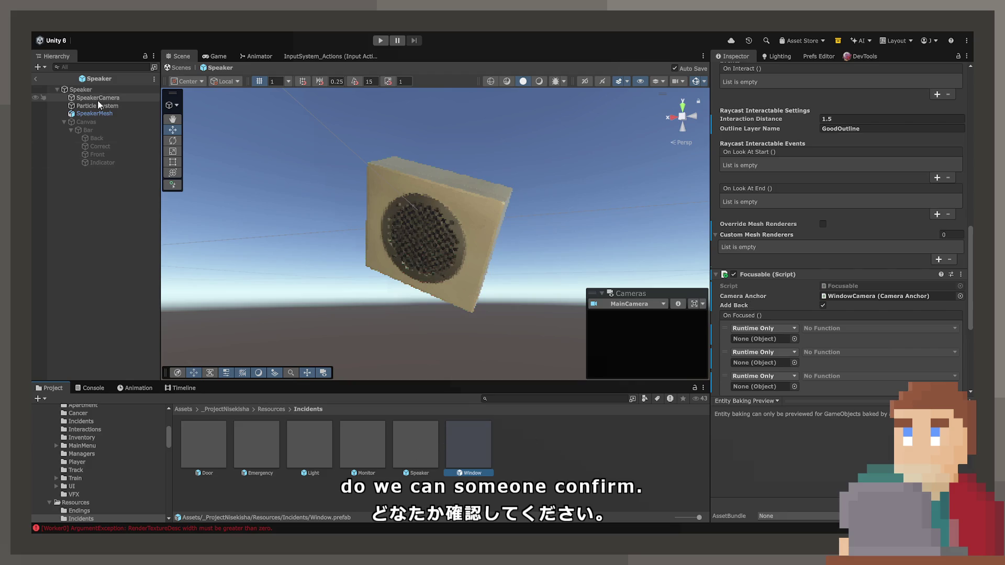
{"action": "left_click", "coordinate": [97, 99]}
{"action": "left_click", "coordinate": [98, 90]}
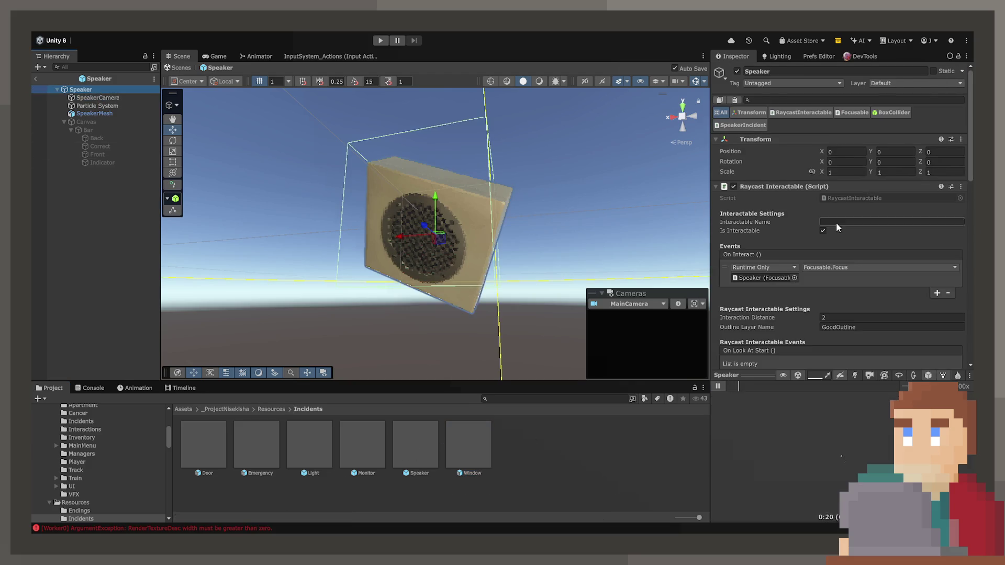
{"action": "scroll", "coordinate": [833, 230], "scroll_direction": "down", "scroll_amount": 10}
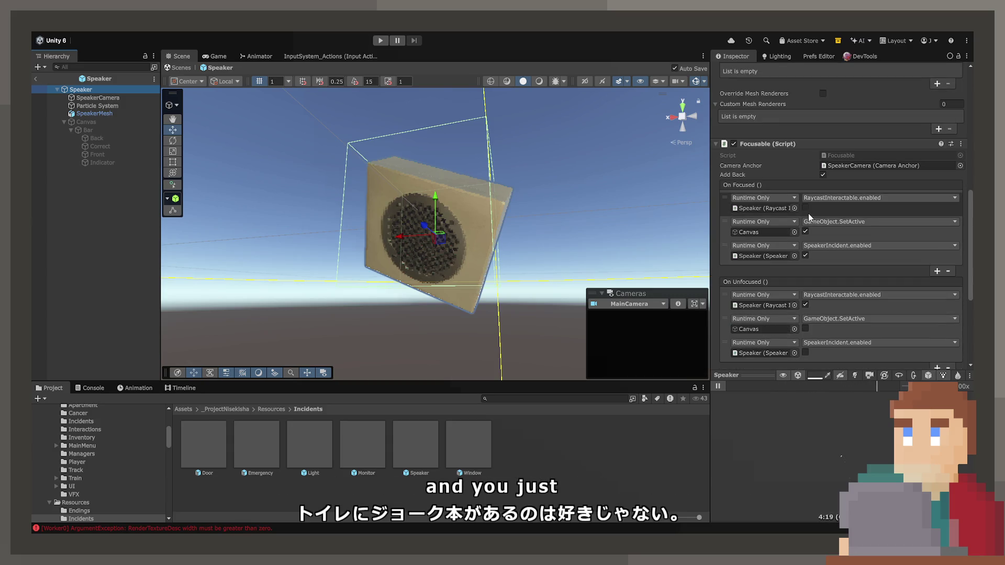
{"action": "double_click", "coordinate": [469, 454]}
{"action": "scroll", "coordinate": [757, 305], "scroll_direction": "down", "scroll_amount": 10}
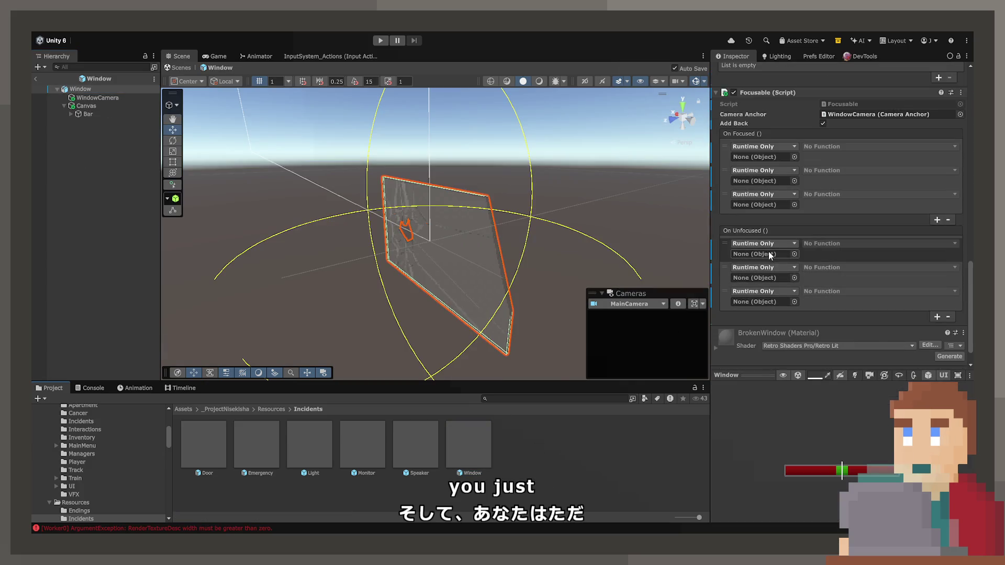
Step: Make On Focused set Window's RaycastInteractable.enabled off and call Canvas GameObject.SetActive(true)
{"action": "left_click", "coordinate": [836, 107]}
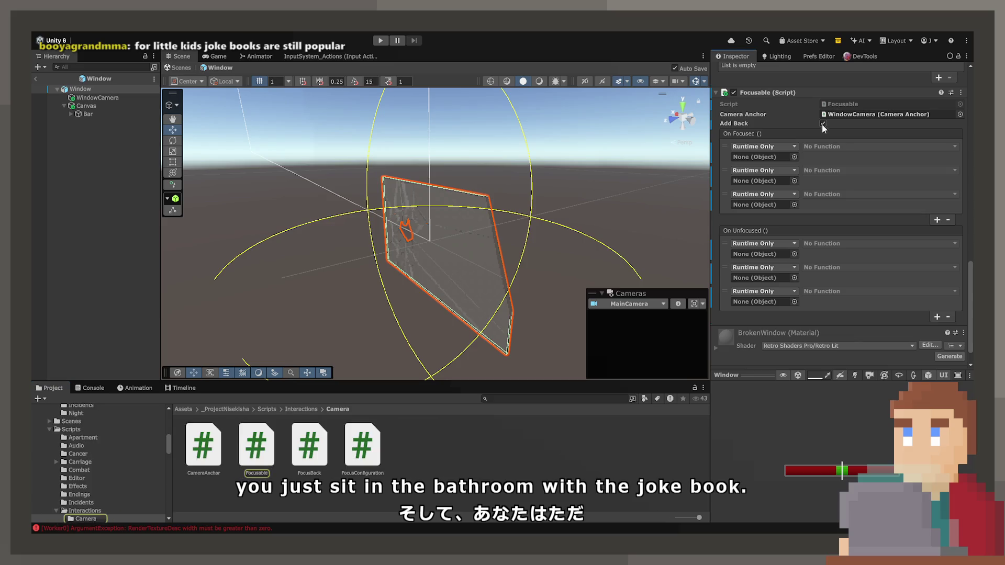
{"action": "scroll", "coordinate": [756, 173], "scroll_direction": "up", "scroll_amount": 3}
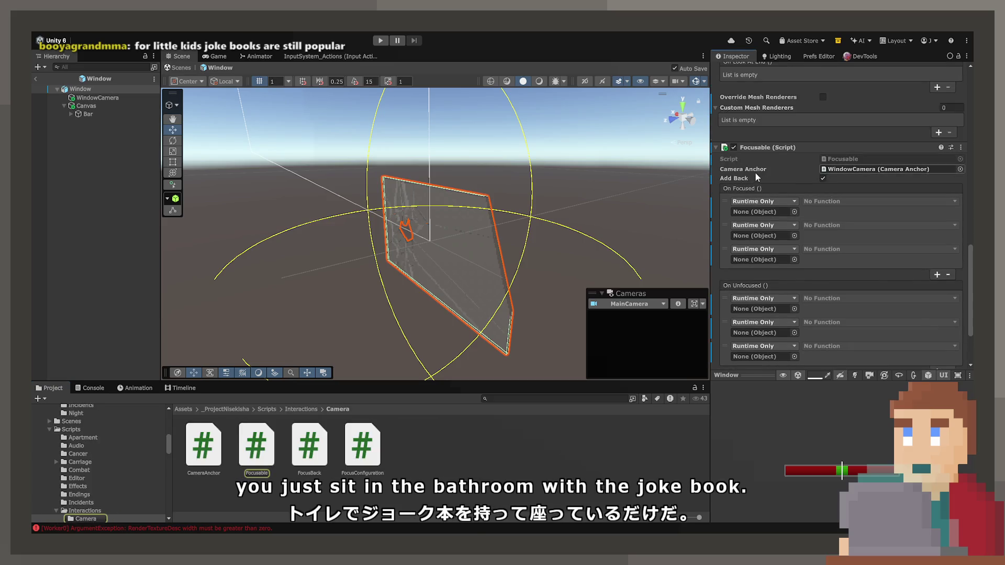
{"action": "left_click_drag", "start_coordinate": [746, 148], "coordinate": [764, 211]}
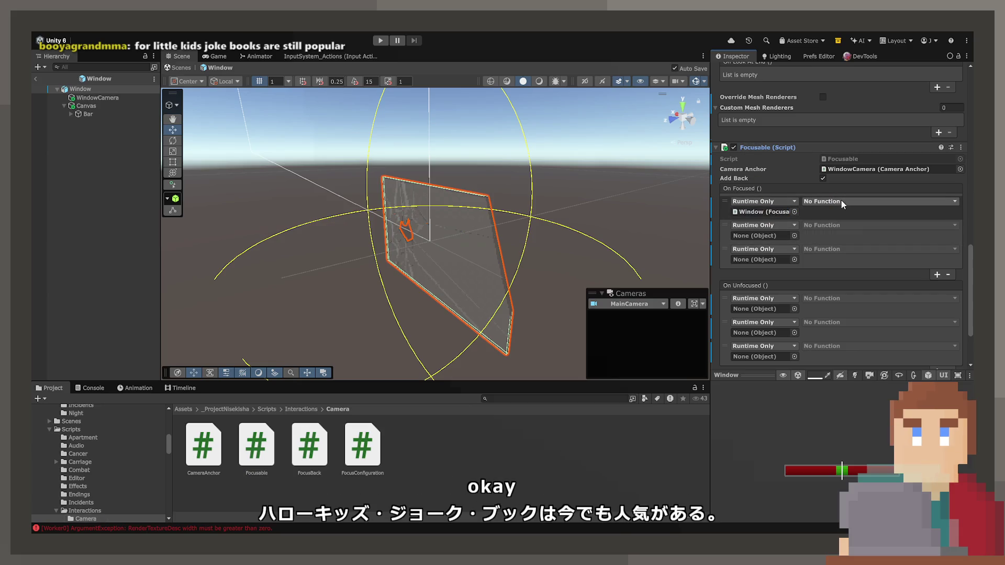
{"action": "left_click", "coordinate": [811, 212]}
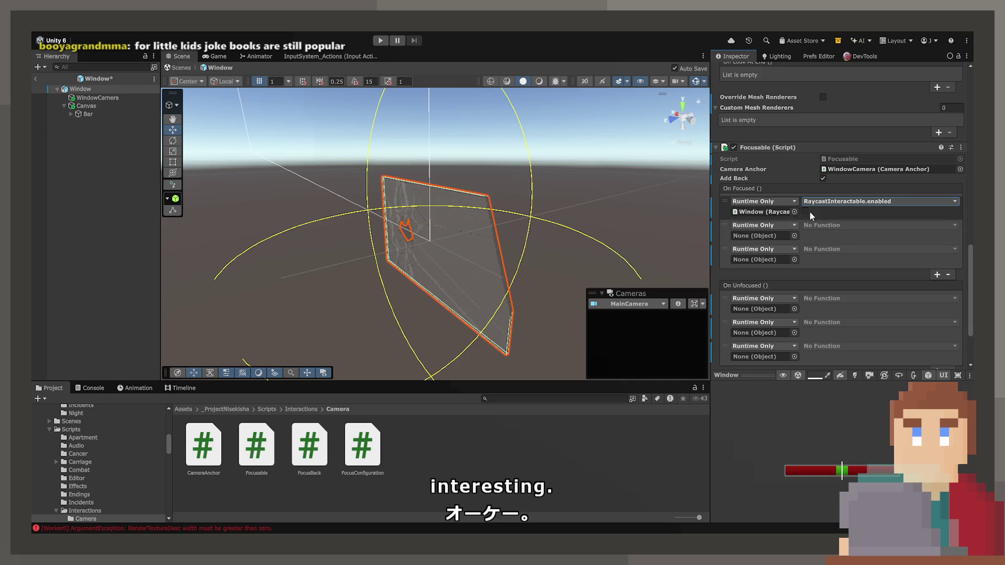
{"action": "left_click_drag", "start_coordinate": [86, 106], "coordinate": [764, 236]}
{"action": "left_click", "coordinate": [863, 225]}
{"action": "left_click", "coordinate": [869, 219]}
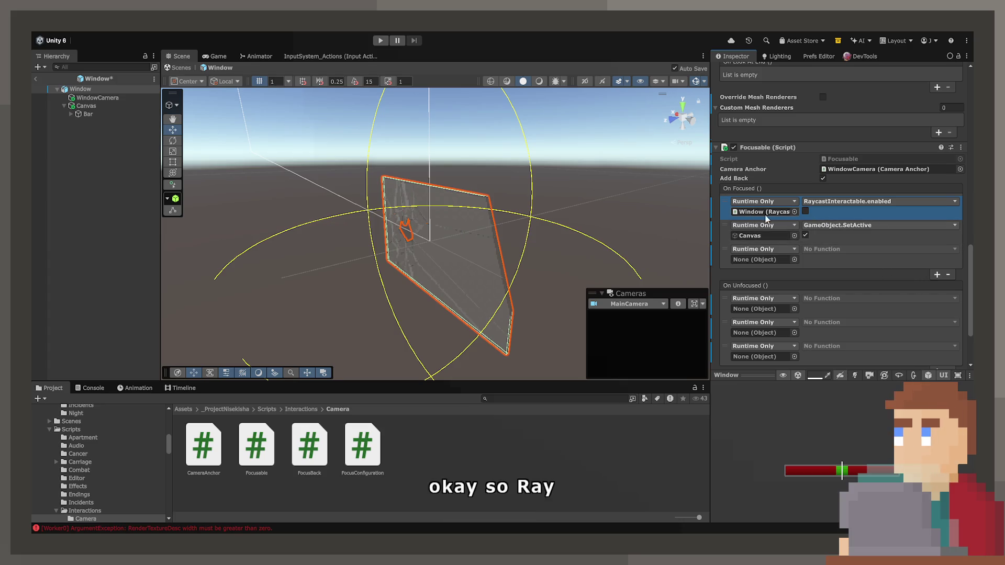
{"action": "scroll", "coordinate": [785, 272], "scroll_direction": "down", "scroll_amount": 3}
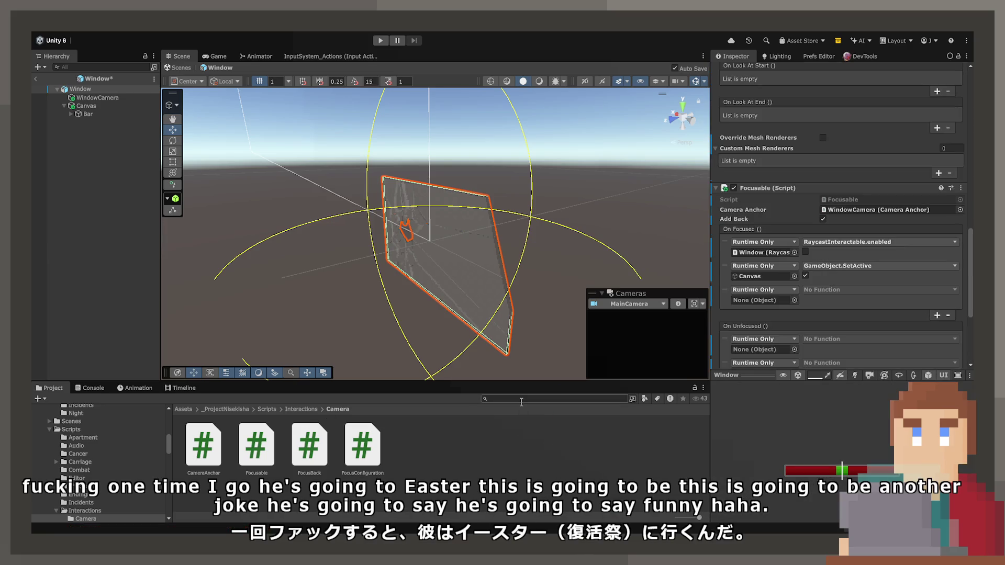
Step: Locate the WindowIncident script from its component and select it in the Incidents folder
{"action": "scroll", "coordinate": [781, 259], "scroll_direction": "down", "scroll_amount": 1}
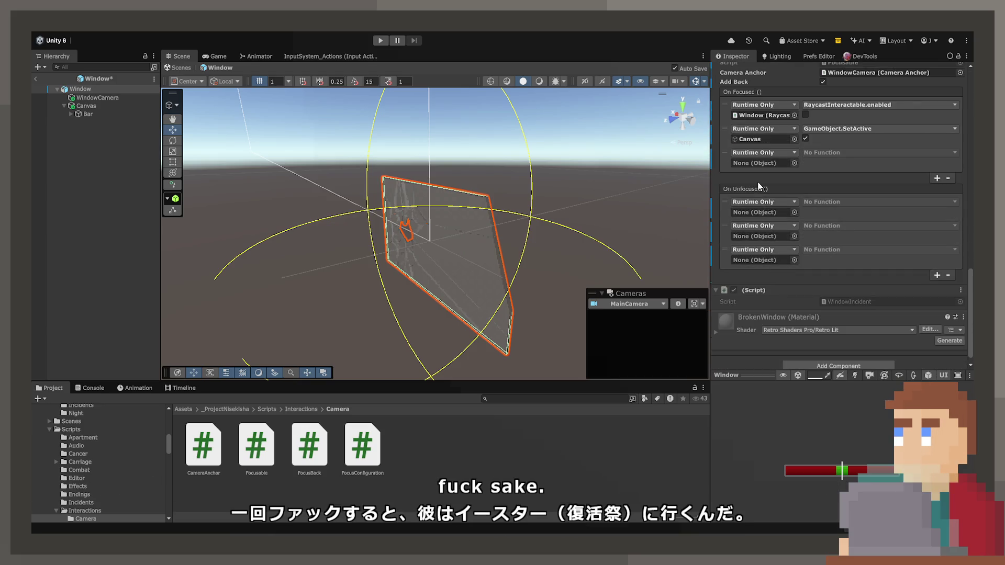
{"action": "left_click", "coordinate": [759, 164]}
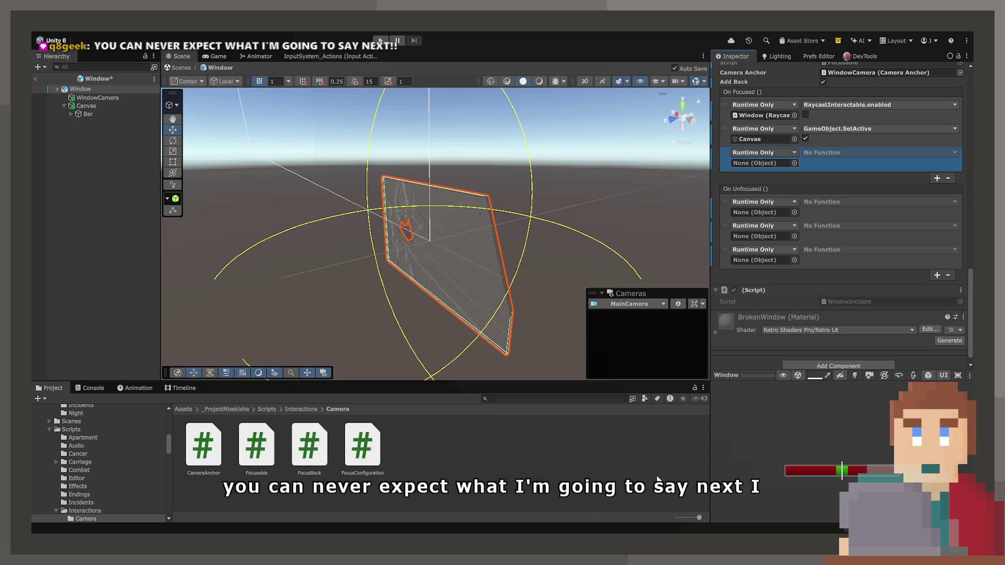
{"action": "left_click", "coordinate": [840, 301]}
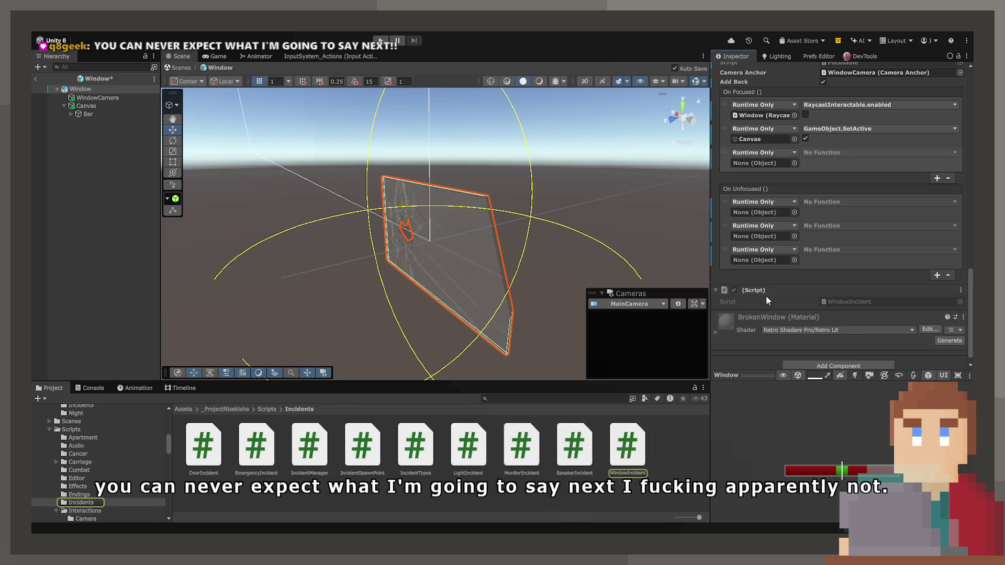
{"action": "scroll", "coordinate": [733, 290], "scroll_direction": "up", "scroll_amount": 5}
{"action": "scroll", "coordinate": [735, 298], "scroll_direction": "up", "scroll_amount": 3}
{"action": "scroll", "coordinate": [731, 324], "scroll_direction": "down", "scroll_amount": 3}
{"action": "left_click", "coordinate": [639, 456]}
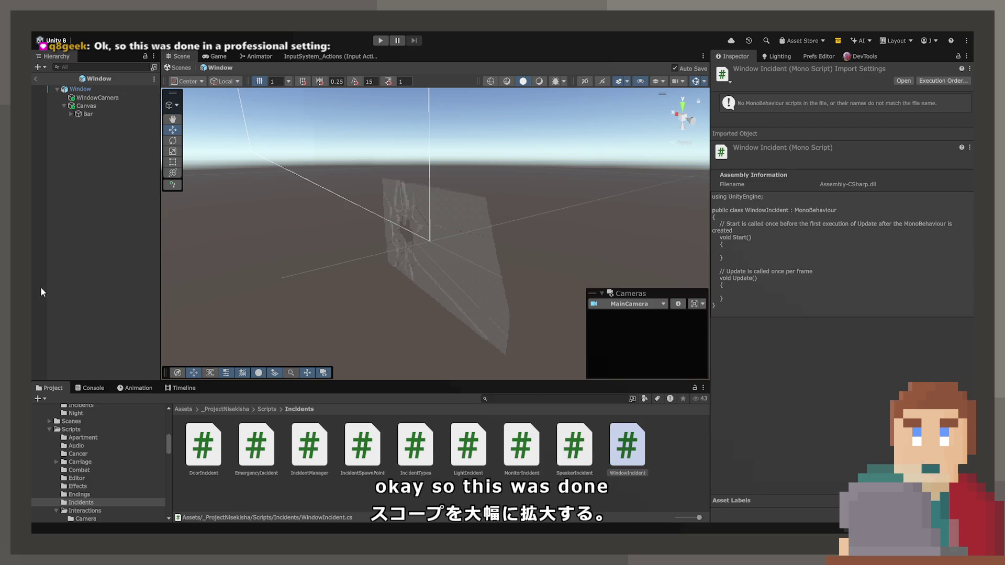
Step: Add WindowIncident.enabled (checked) as the third On Focused entry and start WindowIncident disabled
{"action": "left_click", "coordinate": [80, 89]}
{"action": "left_click", "coordinate": [86, 106]}
{"action": "left_click", "coordinate": [81, 89]}
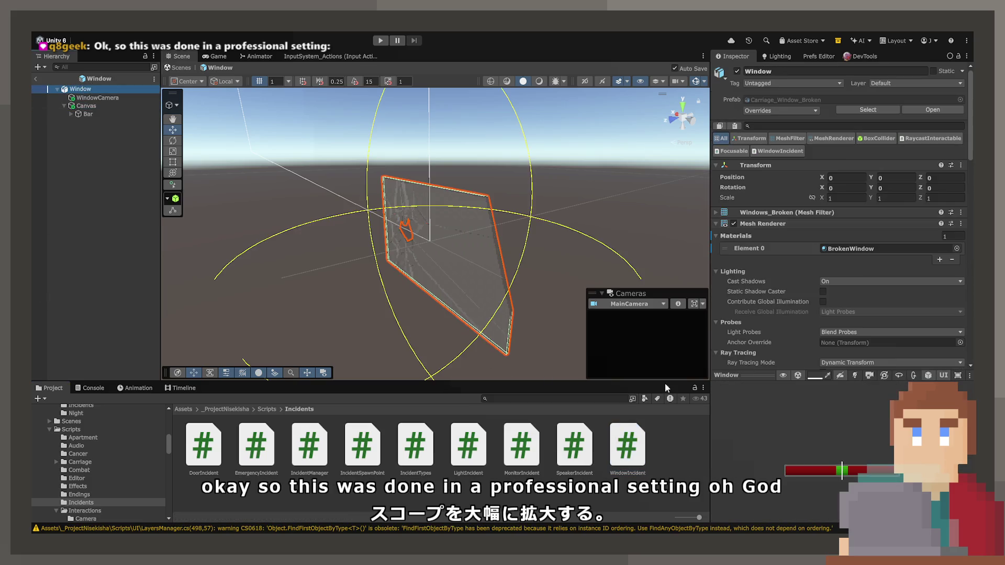
{"action": "scroll", "coordinate": [773, 286], "scroll_direction": "down", "scroll_amount": 15}
{"action": "scroll", "coordinate": [774, 285], "scroll_direction": "down", "scroll_amount": 10}
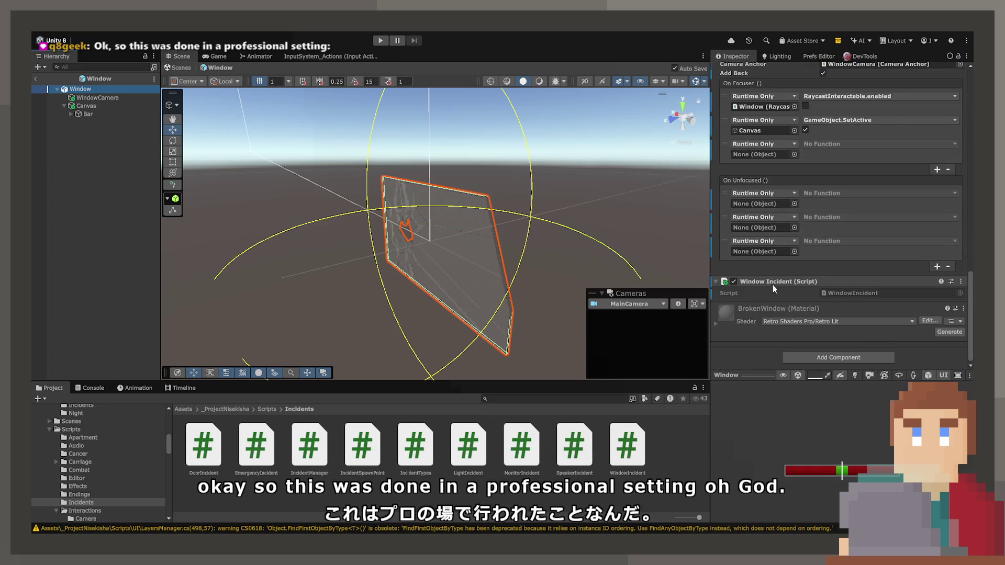
{"action": "left_click_drag", "start_coordinate": [764, 180], "coordinate": [763, 154]}
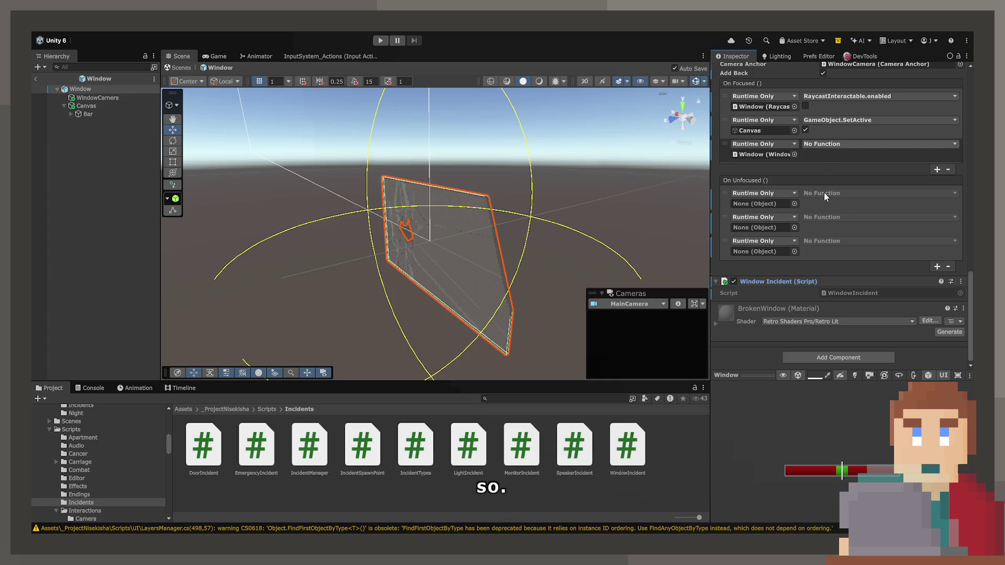
{"action": "left_click", "coordinate": [879, 144]}
{"action": "left_click", "coordinate": [799, 139]}
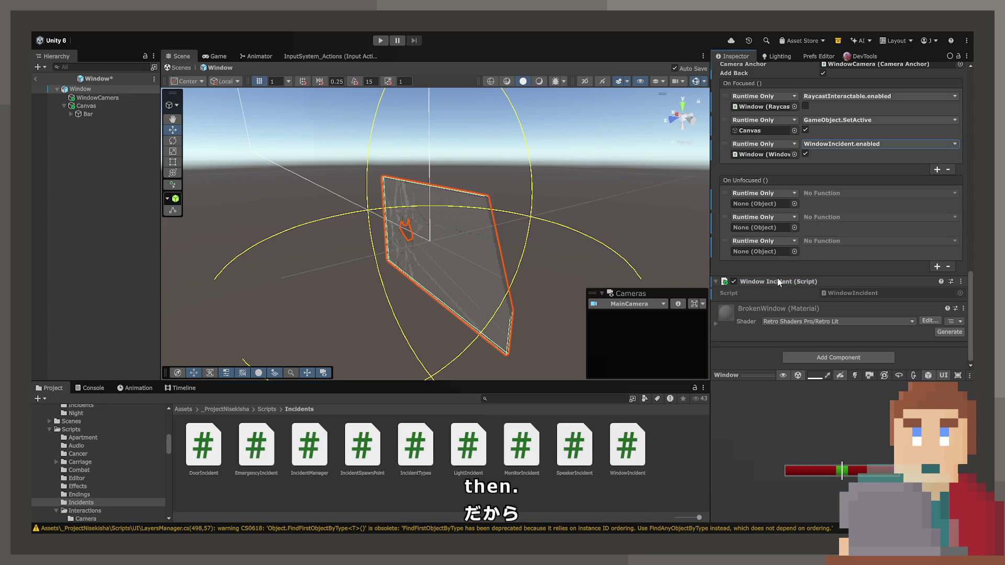
{"action": "left_click", "coordinate": [734, 281]}
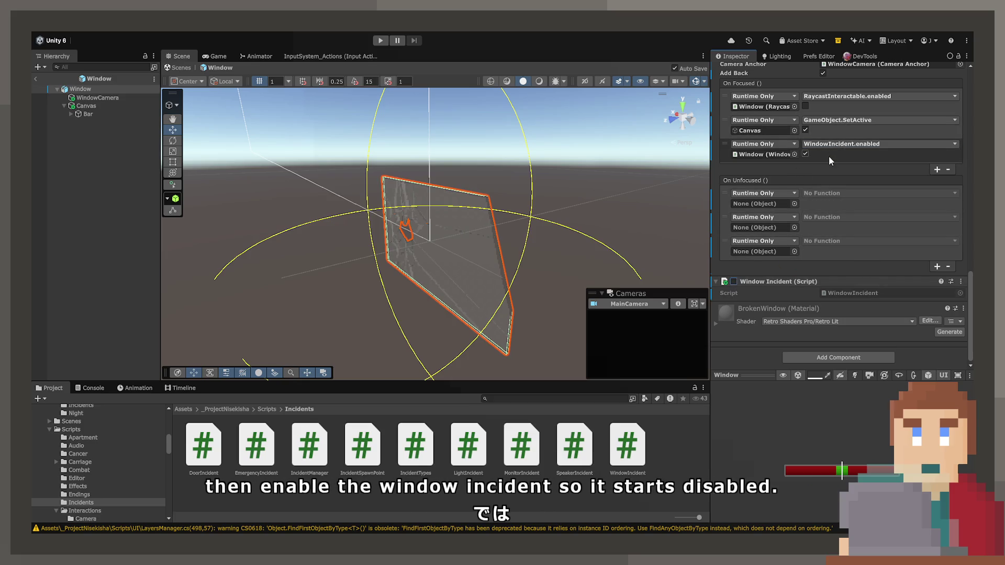
Step: Add On Unfocused entries turning WindowIncident.enabled off and deactivating the Canvas
{"action": "left_click", "coordinate": [765, 154]}
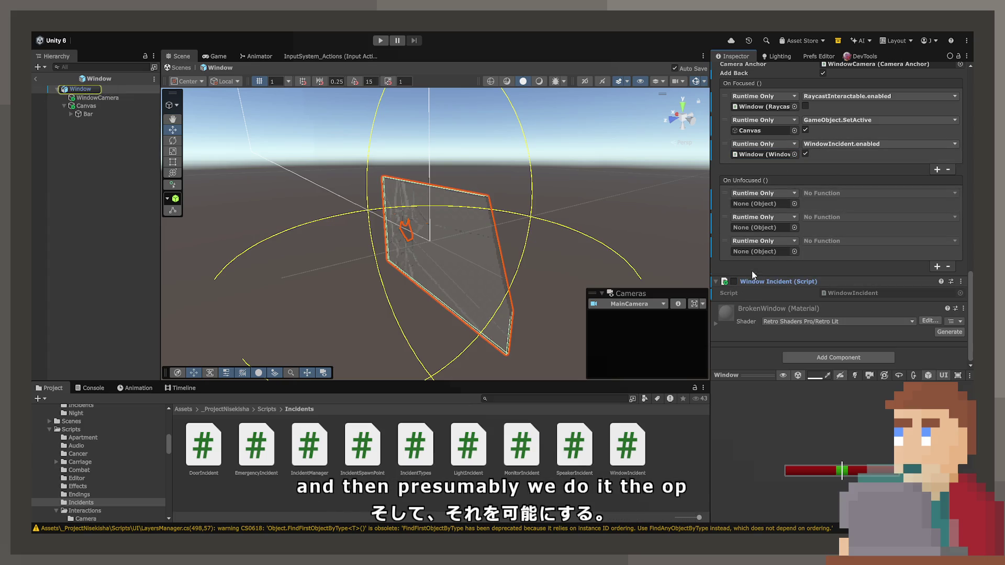
{"action": "left_click_drag", "start_coordinate": [750, 285], "coordinate": [763, 203]}
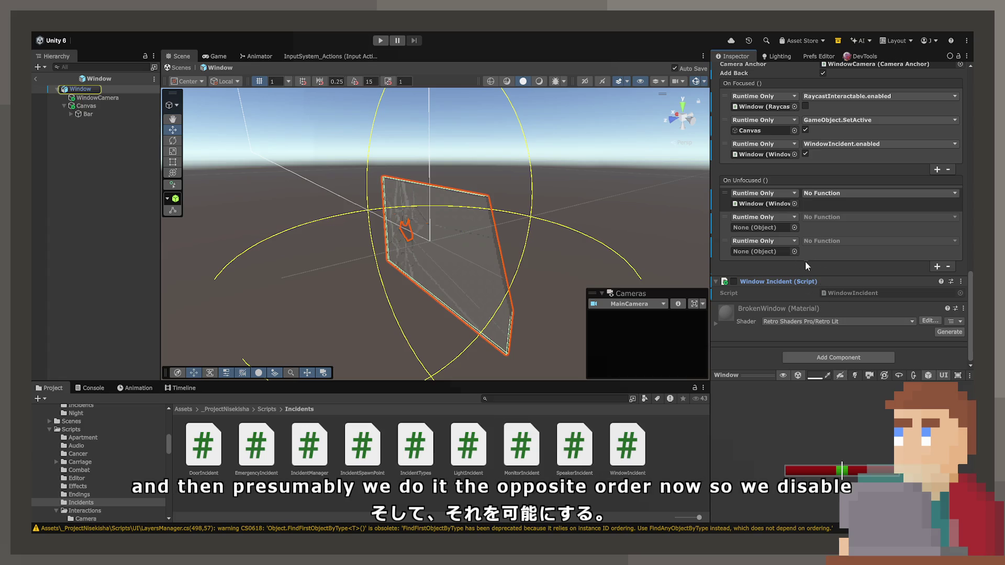
{"action": "left_click", "coordinate": [879, 193]}
{"action": "left_click", "coordinate": [828, 302]}
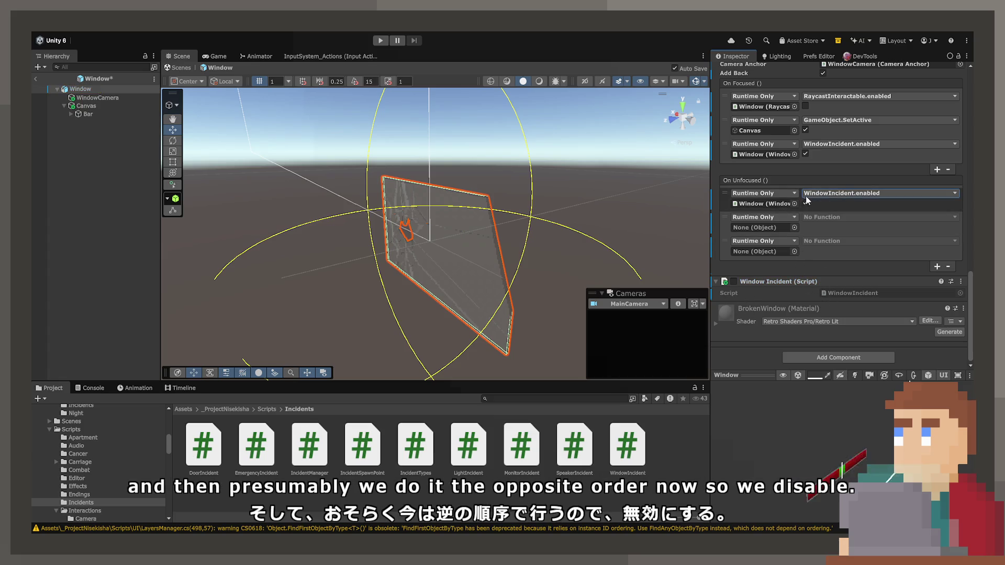
{"action": "mouse_move", "coordinate": [84, 106]}
{"action": "left_mouse_down"}
{"action": "mouse_move", "coordinate": [105, 90]}
{"action": "mouse_move", "coordinate": [765, 226]}
{"action": "mouse_move", "coordinate": [806, 219]}
{"action": "left_mouse_up"}
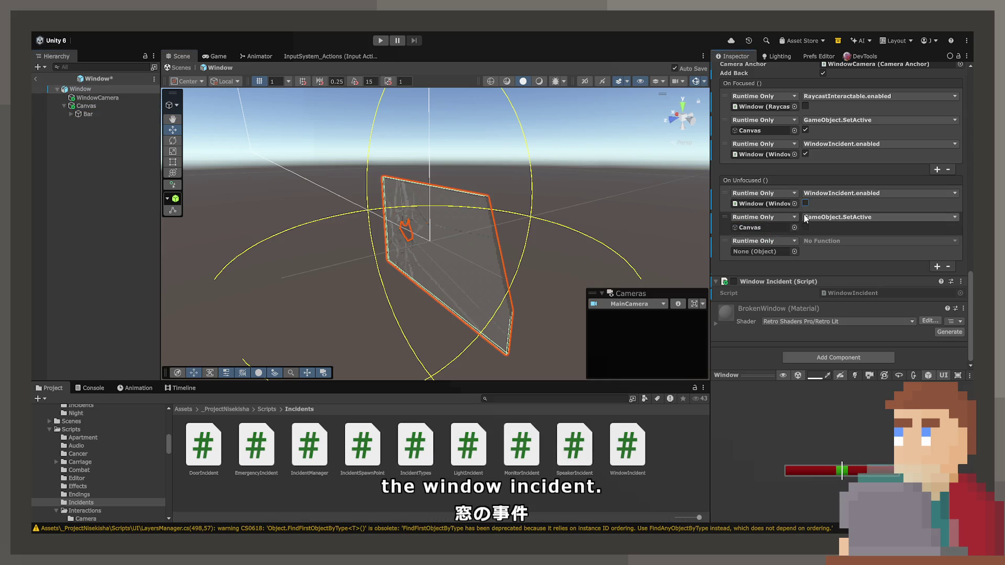
{"action": "left_click", "coordinate": [749, 256]}
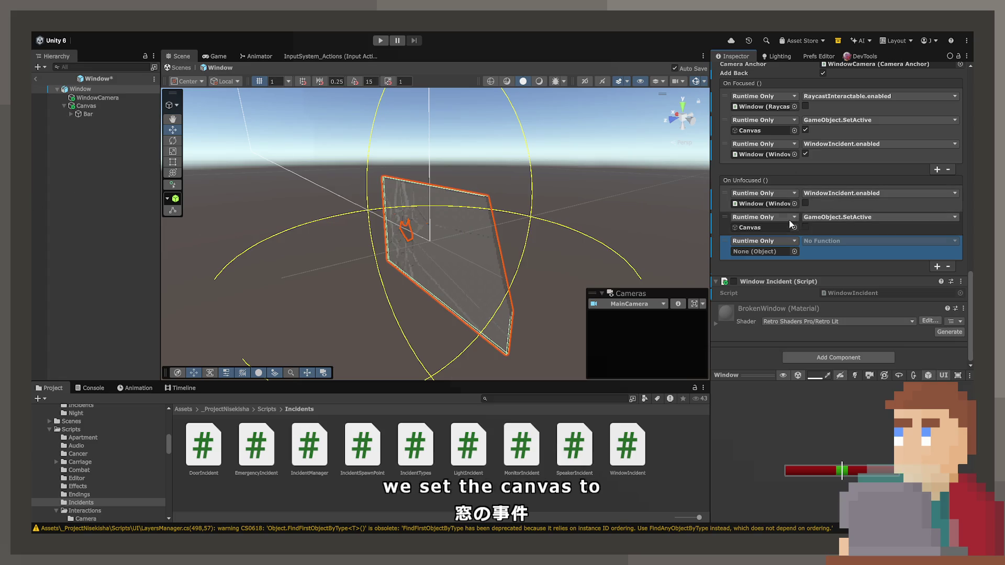
Step: Make the third On Unfocused entry re-enable RaycastInteractable, then save the Window prefab
{"action": "scroll", "coordinate": [798, 219], "scroll_direction": "up", "scroll_amount": 10}
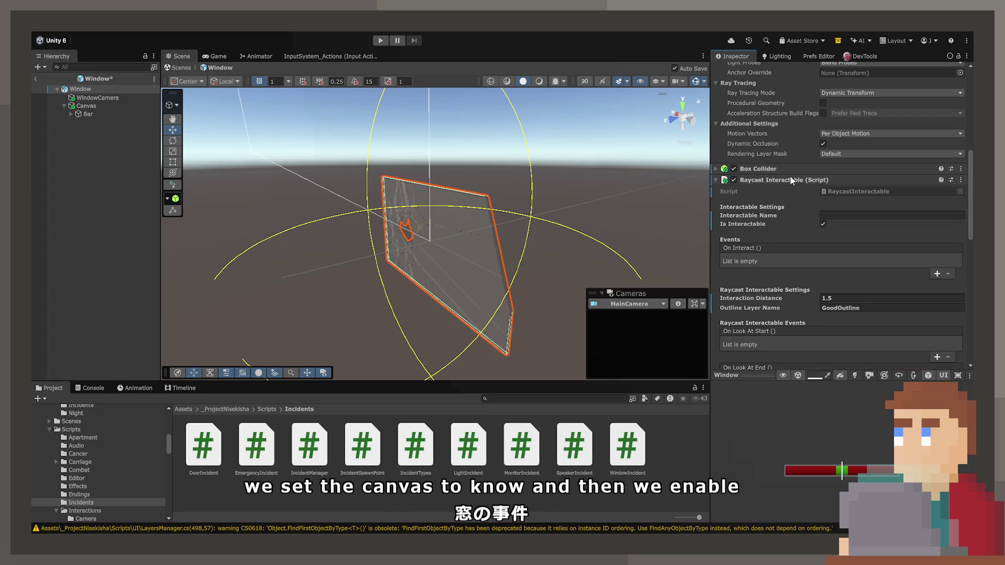
{"action": "scroll", "coordinate": [785, 262], "scroll_direction": "down", "scroll_amount": 10}
{"action": "left_click_drag", "start_coordinate": [770, 378], "coordinate": [763, 267]}
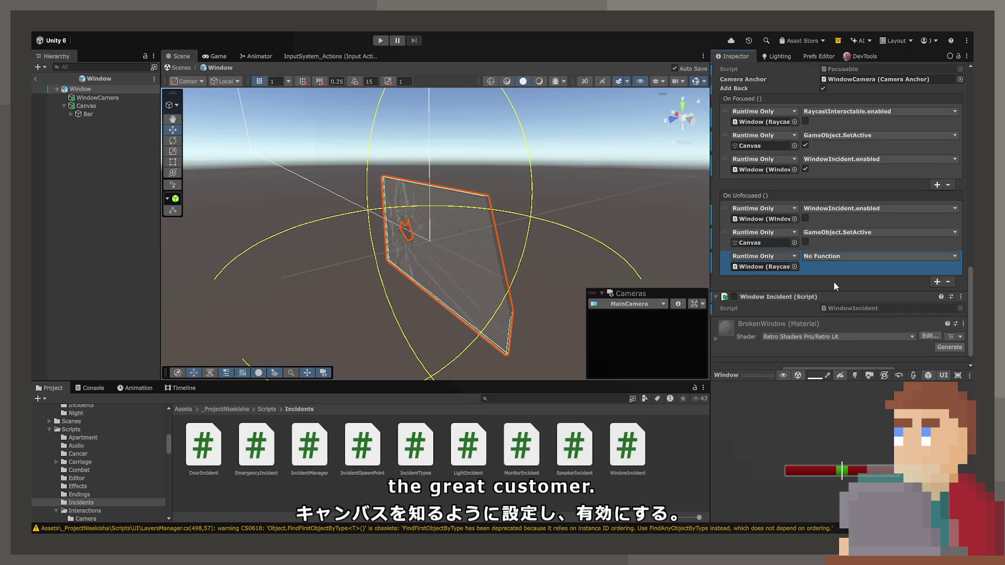
{"action": "left_click", "coordinate": [879, 256]}
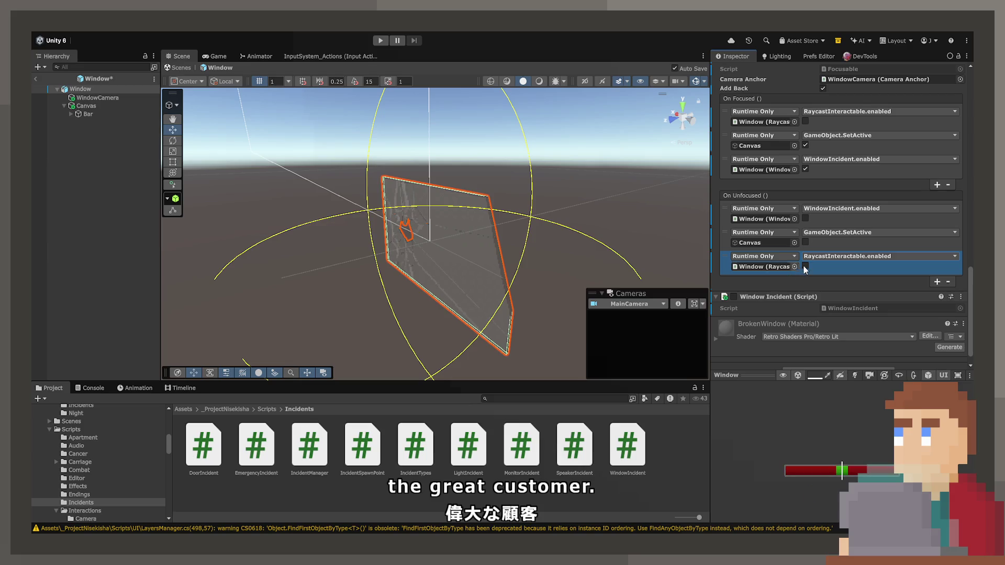
{"action": "left_click", "coordinate": [805, 266]}
{"action": "key", "text": "ctrl+s"}
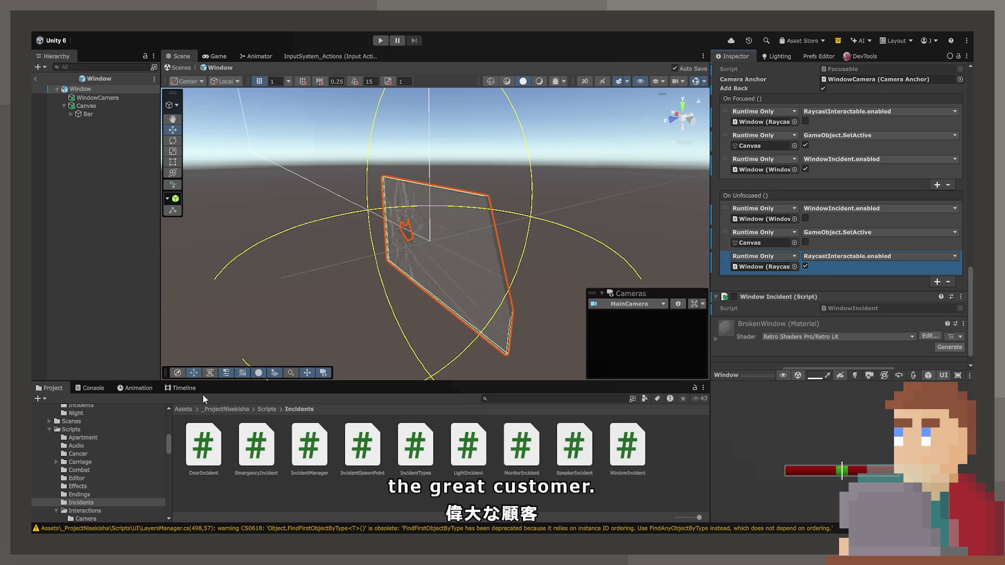
{"action": "scroll", "coordinate": [96, 451], "scroll_direction": "down", "scroll_amount": 6}
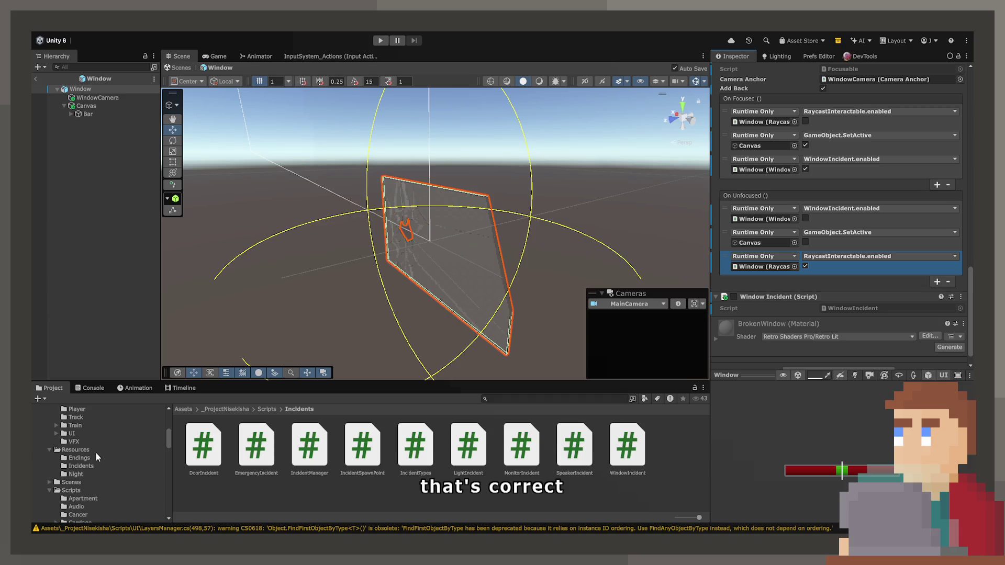
{"action": "scroll", "coordinate": [87, 446], "scroll_direction": "up", "scroll_amount": 5}
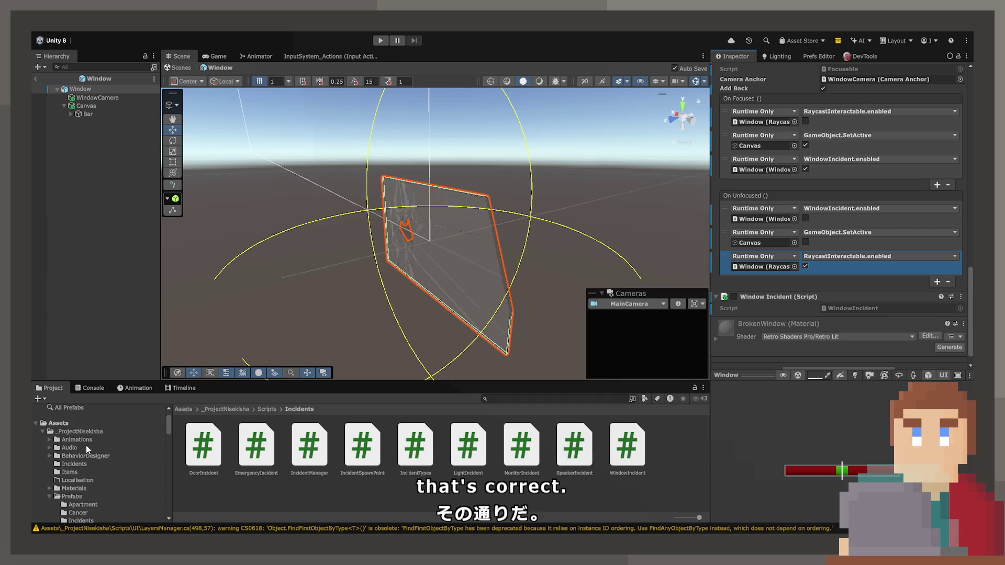
Step: Browse to Resources/Incidents and open the Door incident prefab
{"action": "left_click", "coordinate": [63, 498]}
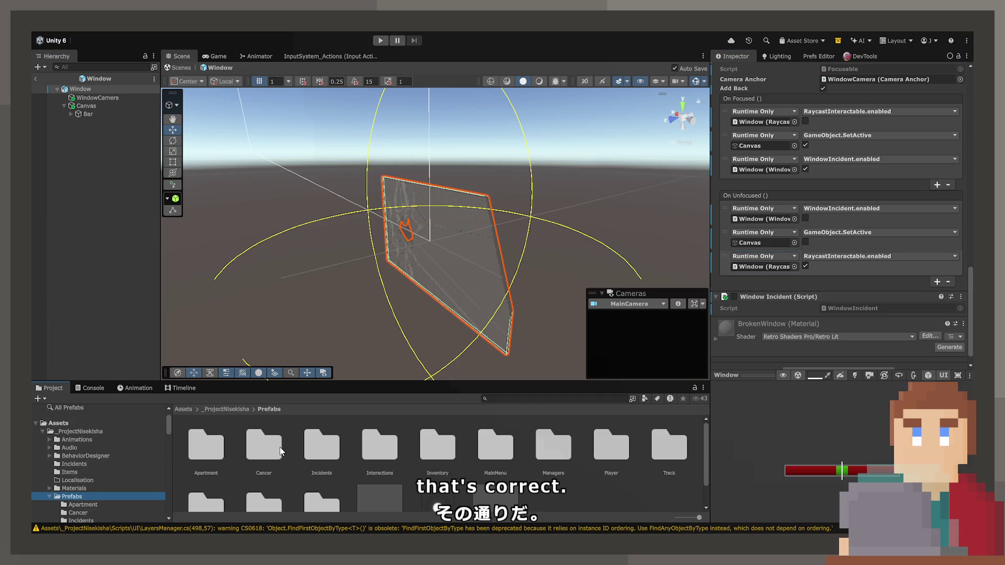
{"action": "double_click", "coordinate": [327, 439]}
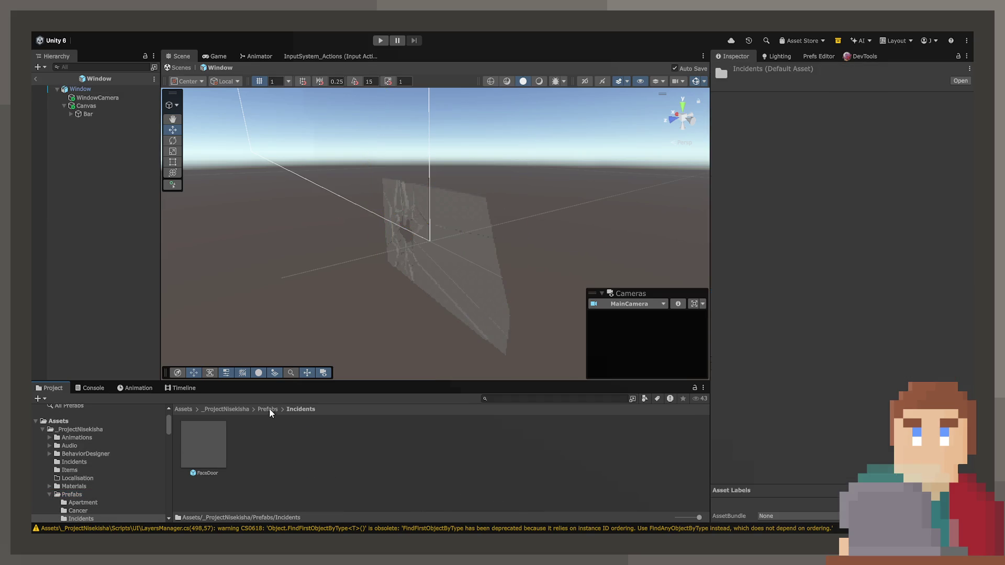
{"action": "left_click", "coordinate": [268, 409]}
{"action": "scroll", "coordinate": [61, 471], "scroll_direction": "down", "scroll_amount": 5}
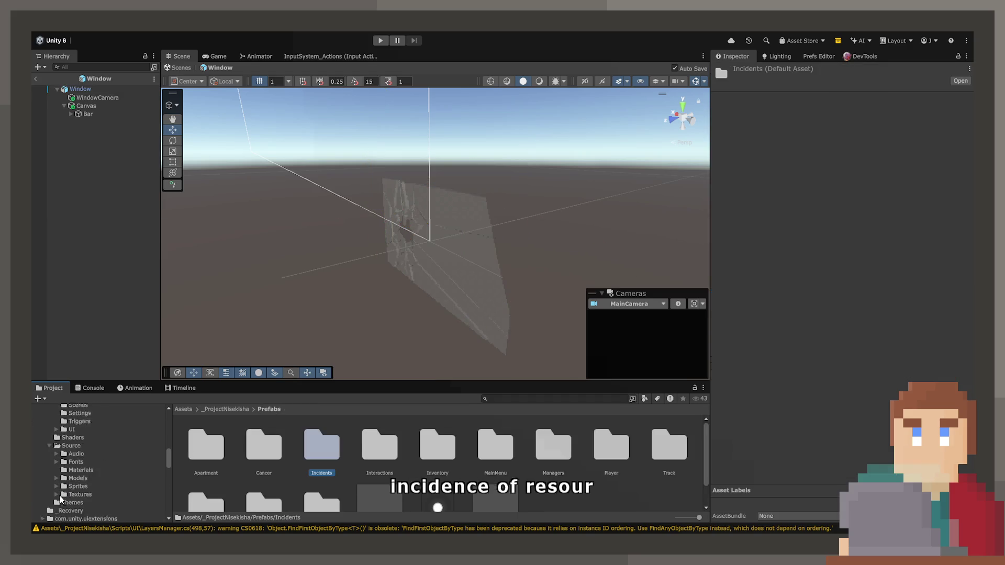
{"action": "scroll", "coordinate": [61, 497], "scroll_direction": "down", "scroll_amount": 8}
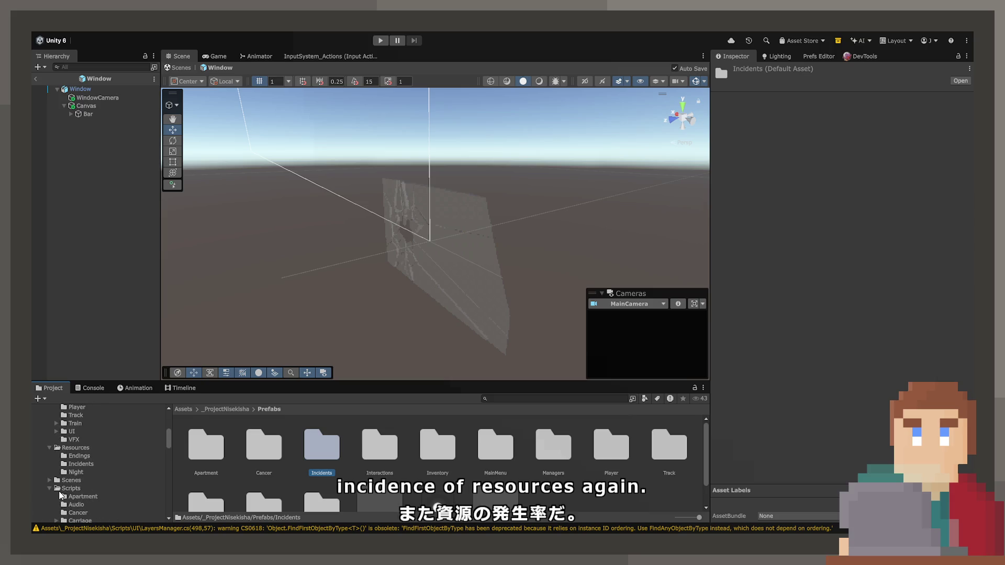
{"action": "left_click", "coordinate": [76, 449]}
{"action": "left_click", "coordinate": [78, 464]}
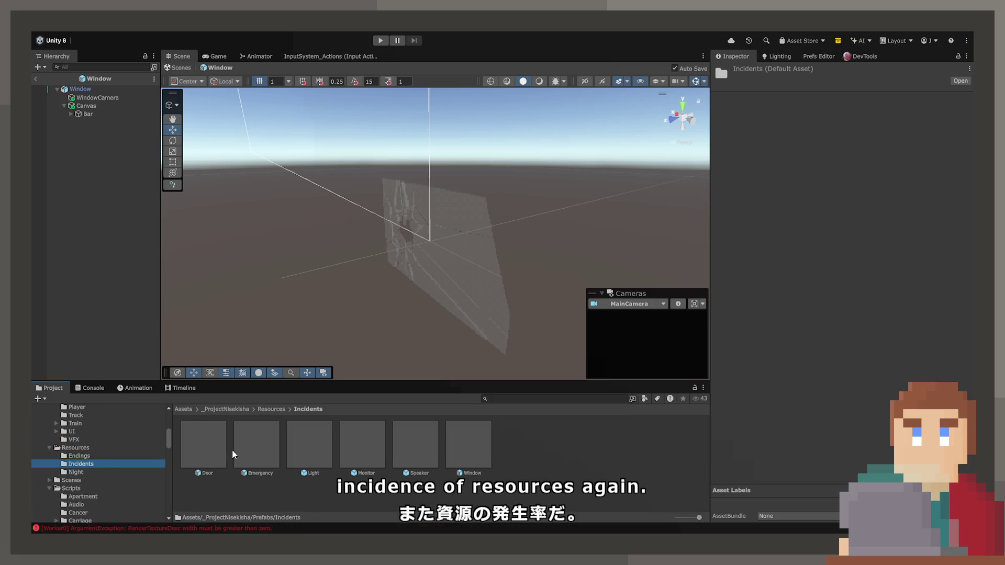
{"action": "double_click", "coordinate": [212, 445]}
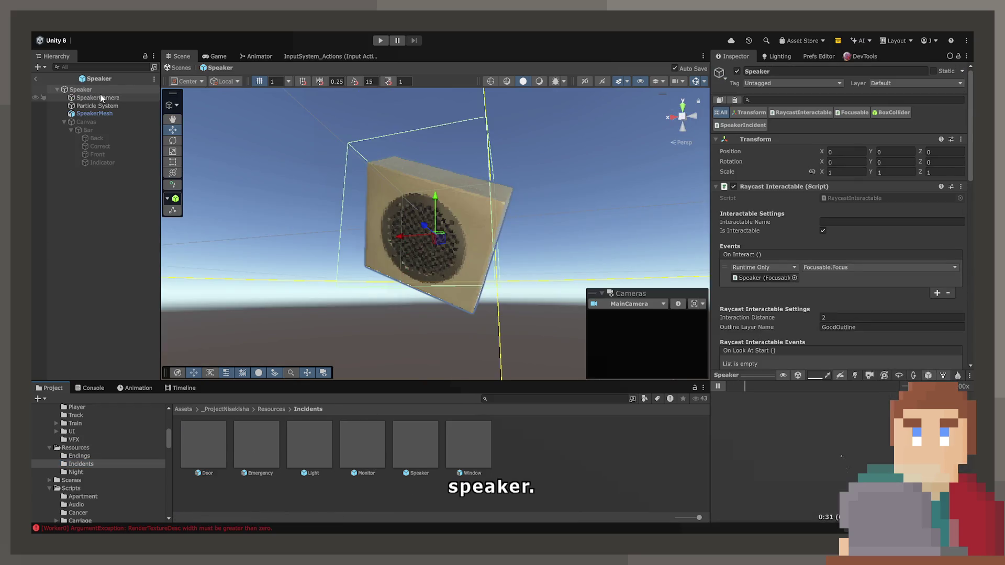
Step: Review its Focusable events and incident script in the Inspector, then select the Window prefab
{"action": "scroll", "coordinate": [724, 259], "scroll_direction": "down", "scroll_amount": 5}
{"action": "scroll", "coordinate": [724, 259], "scroll_direction": "down", "scroll_amount": 5}
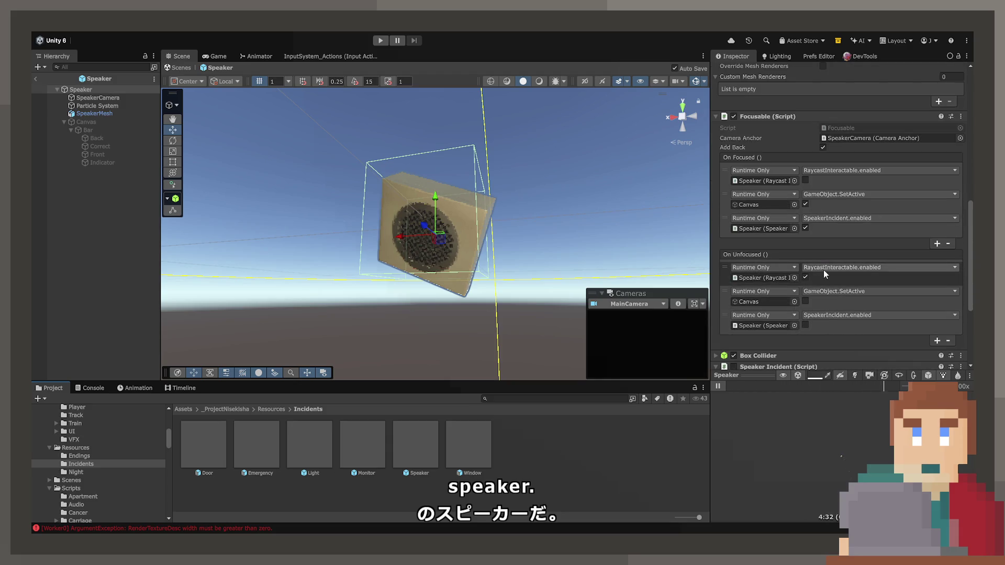
{"action": "scroll", "coordinate": [821, 274], "scroll_direction": "down", "scroll_amount": 4}
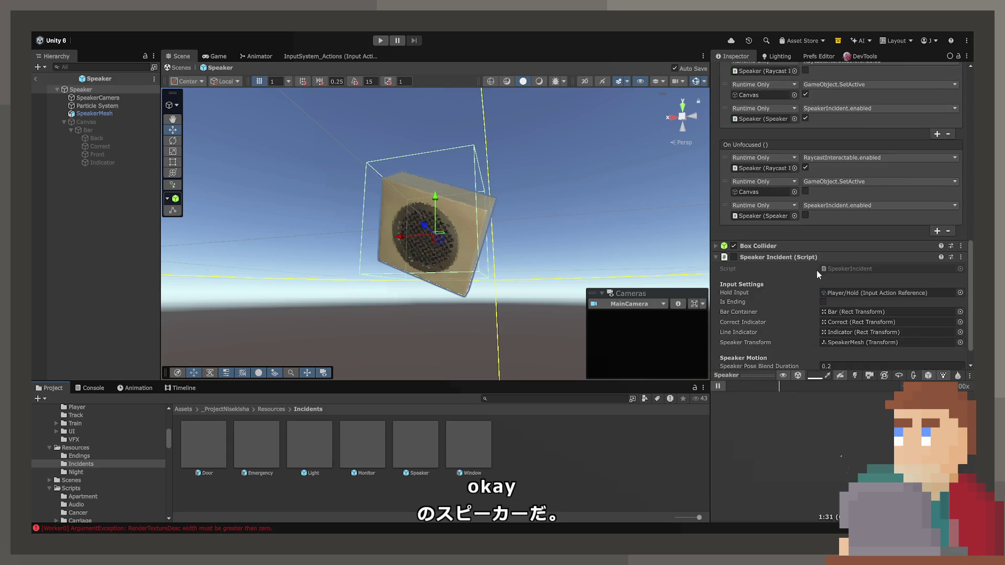
{"action": "scroll", "coordinate": [790, 272], "scroll_direction": "down", "scroll_amount": 1}
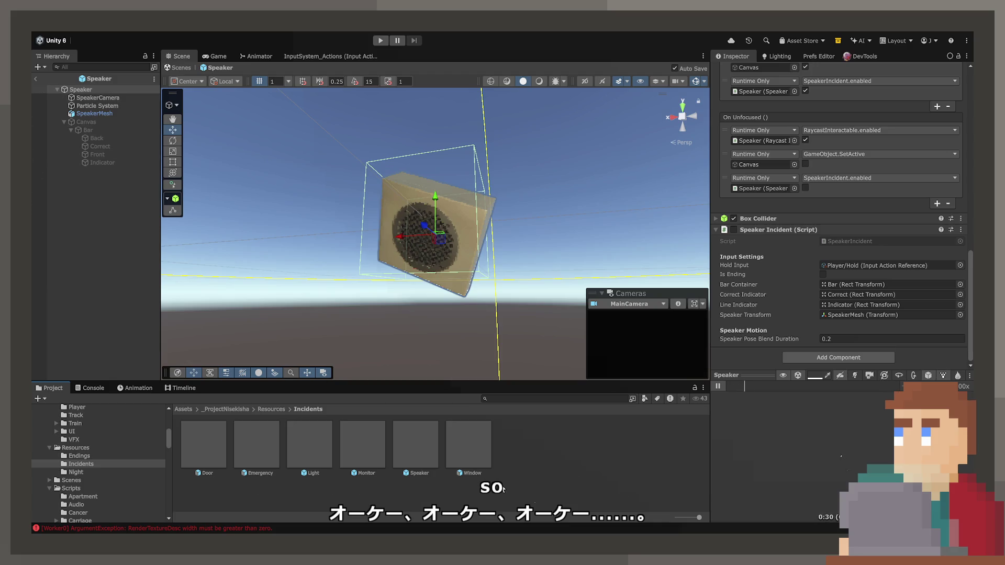
{"action": "left_click", "coordinate": [466, 454]}
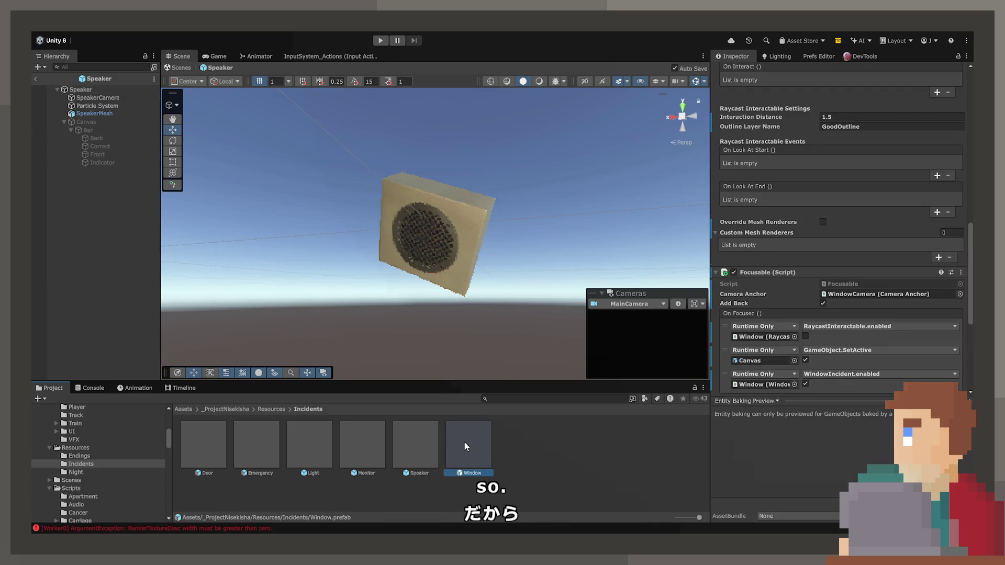
Step: Open the Window prefab, frame the Bar under Canvas, and undo an accidental move
{"action": "double_click", "coordinate": [464, 442]}
{"action": "left_click", "coordinate": [84, 105]}
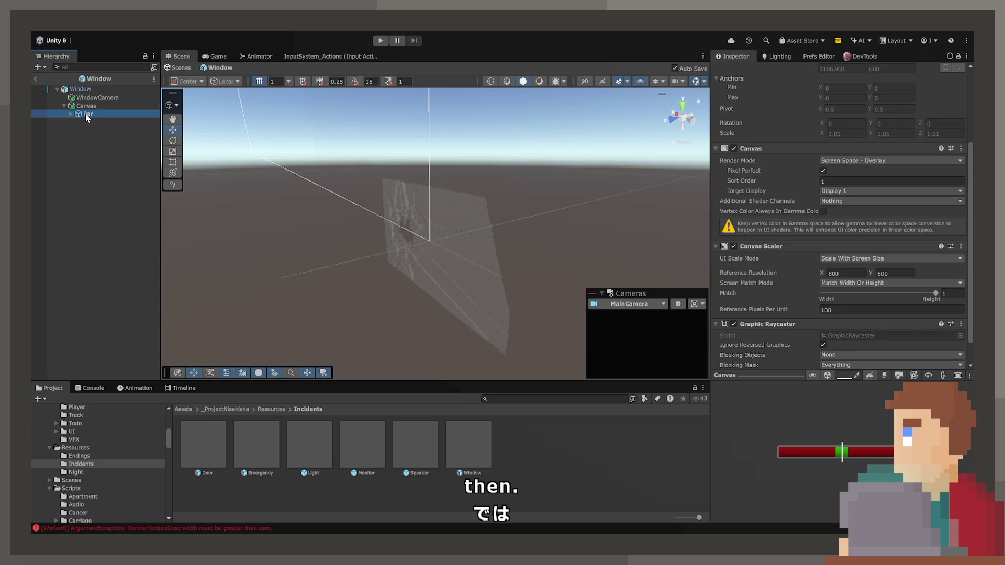
{"action": "double_click", "coordinate": [86, 114]}
{"action": "scroll", "coordinate": [283, 194], "scroll_direction": "down", "scroll_amount": 3}
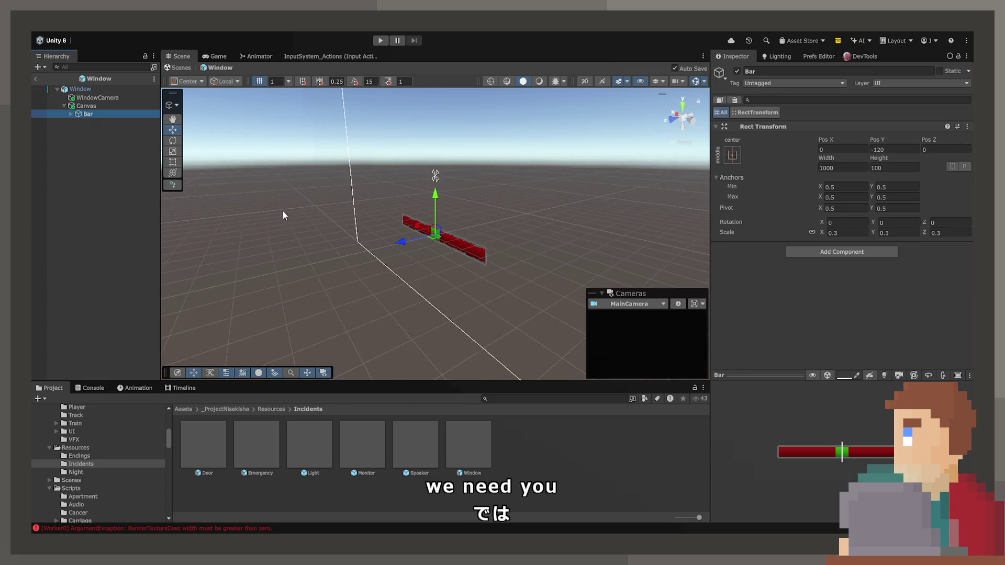
{"action": "left_click_drag", "start_coordinate": [388, 213], "coordinate": [524, 209]}
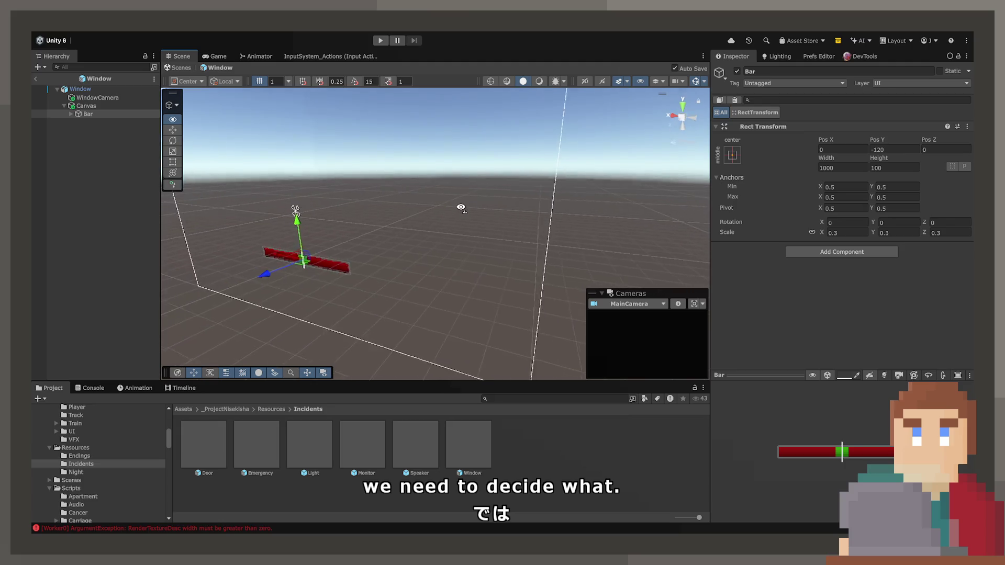
{"action": "scroll", "coordinate": [476, 208], "scroll_direction": "up", "scroll_amount": 2}
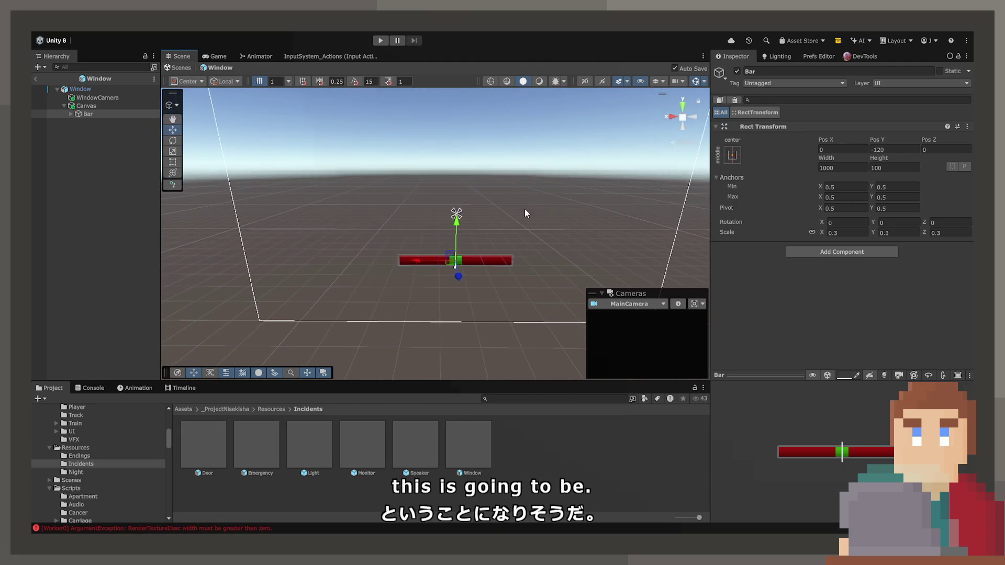
{"action": "mouse_move", "coordinate": [837, 141]}
{"action": "left_mouse_down"}
{"action": "mouse_move", "coordinate": [864, 152]}
{"action": "mouse_move", "coordinate": [319, 171]}
{"action": "mouse_move", "coordinate": [312, 220]}
{"action": "left_mouse_up"}
{"action": "key", "text": "ctrl+z"}
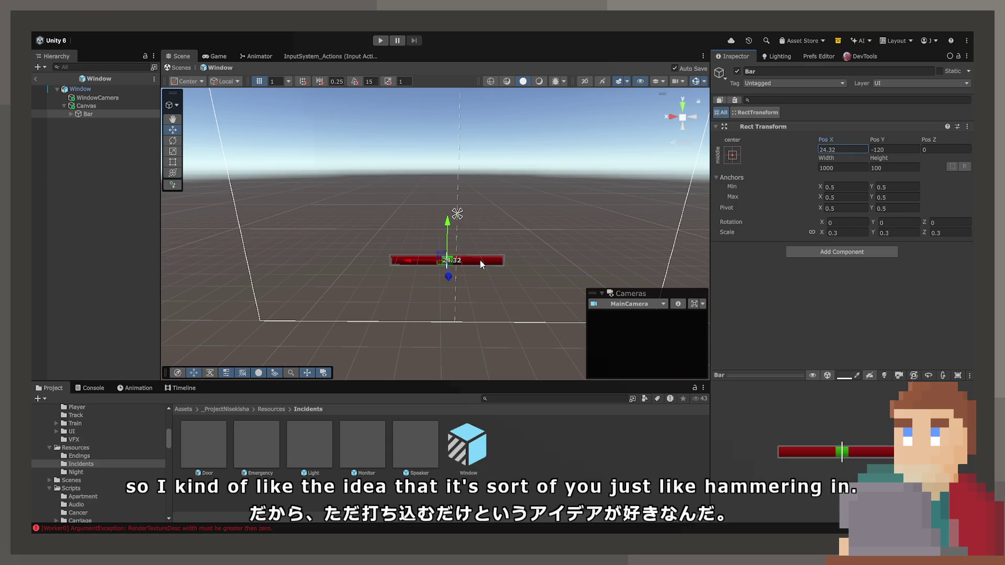
Step: Switch to the Rect tool and view the red-and-green Bar flat in 2D
{"action": "key", "text": "t"}
{"action": "left_click", "coordinate": [585, 81]}
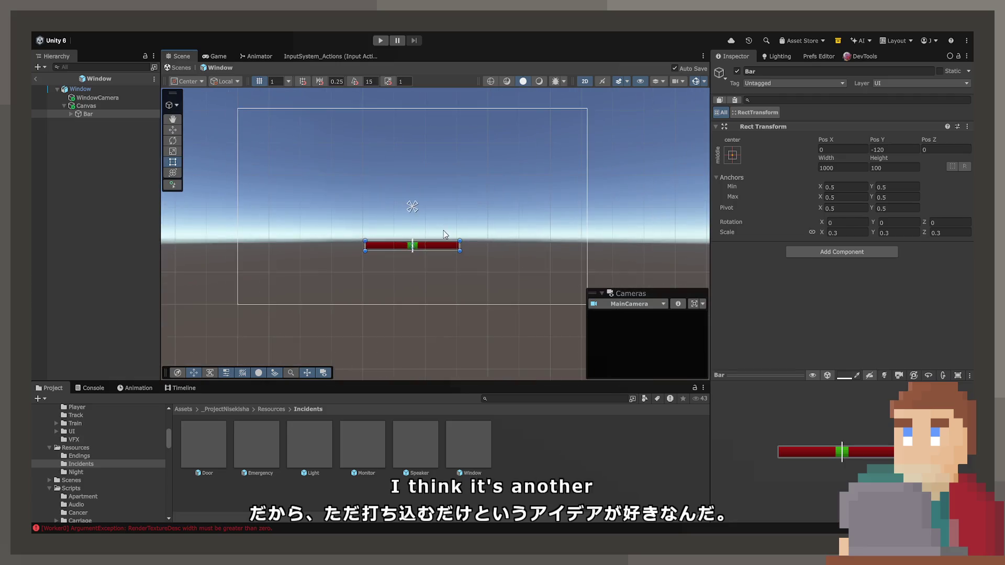
{"action": "scroll", "coordinate": [426, 227], "scroll_direction": "up", "scroll_amount": 2}
{"action": "left_click_drag", "start_coordinate": [427, 227], "coordinate": [443, 255]}
{"action": "scroll", "coordinate": [443, 255], "scroll_direction": "up", "scroll_amount": 1}
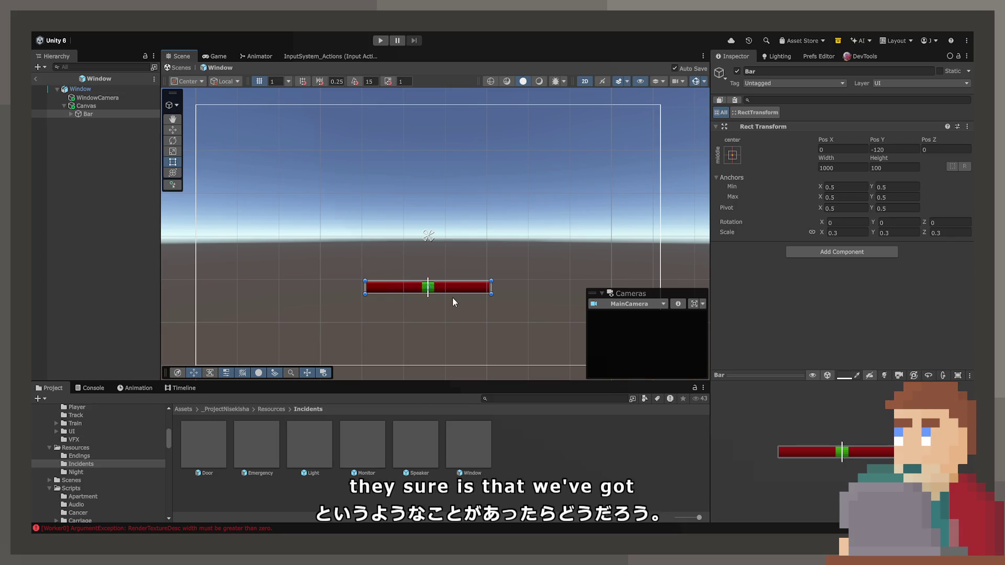
Step: Select the bar's white Indicator, then the Canvas, to inspect their settings
{"action": "scroll", "coordinate": [405, 285], "scroll_direction": "up", "scroll_amount": 8}
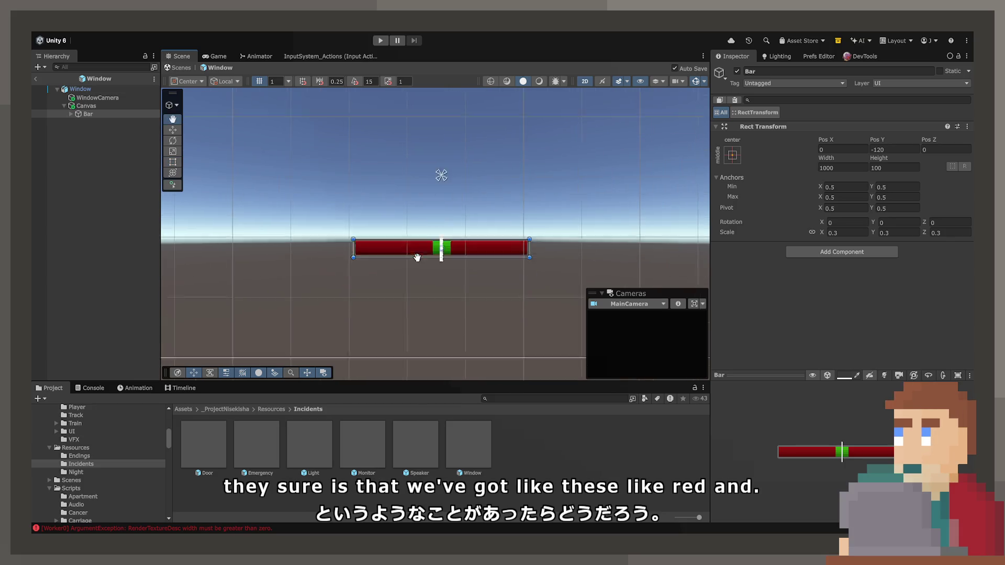
{"action": "left_click", "coordinate": [473, 240]}
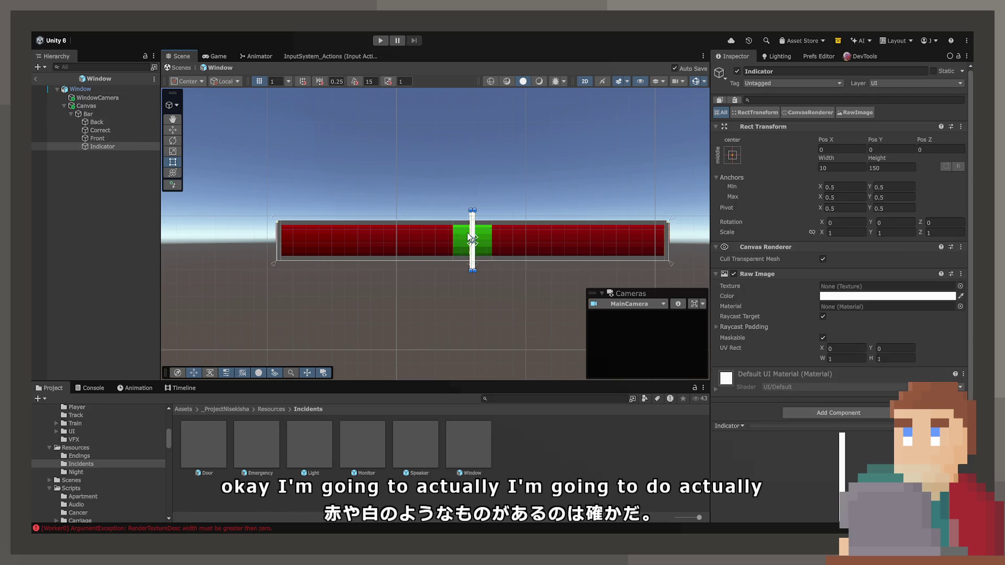
{"action": "left_click", "coordinate": [102, 106]}
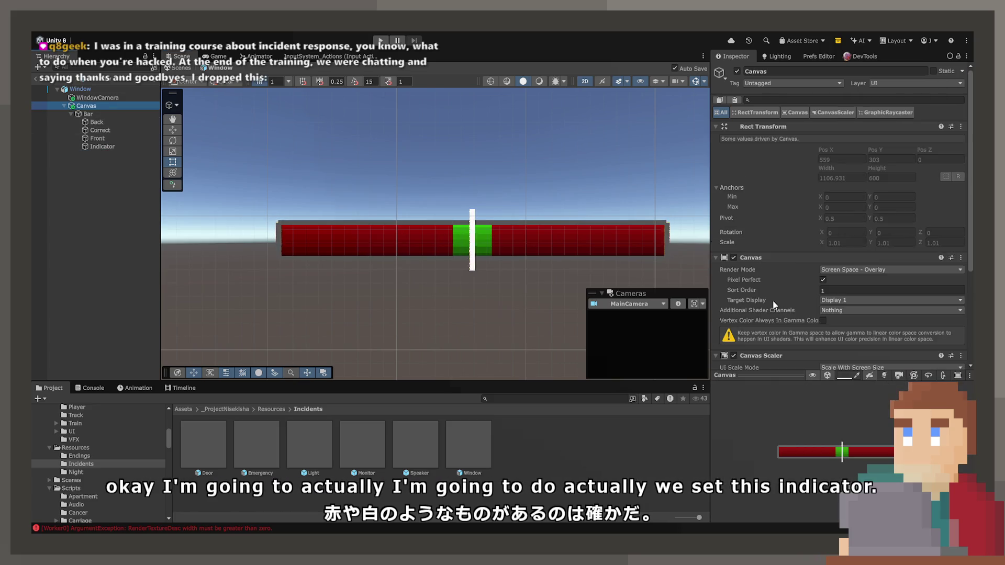
{"action": "scroll", "coordinate": [776, 303], "scroll_direction": "down", "scroll_amount": 3}
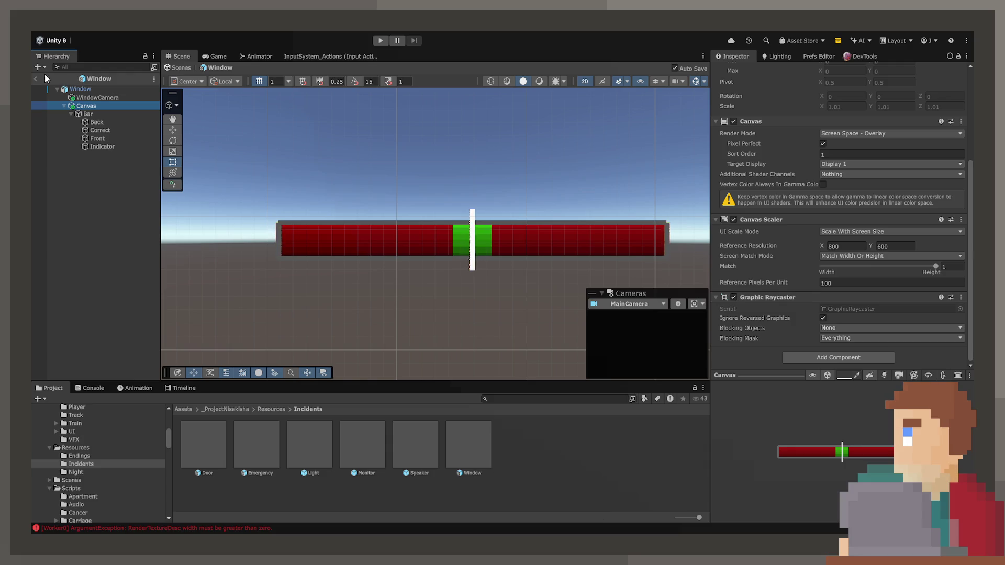
Step: Ping the Window root's WindowIncident script in the Project, then reselect the Indicator
{"action": "left_click", "coordinate": [93, 89]}
{"action": "scroll", "coordinate": [834, 292], "scroll_direction": "down", "scroll_amount": 15}
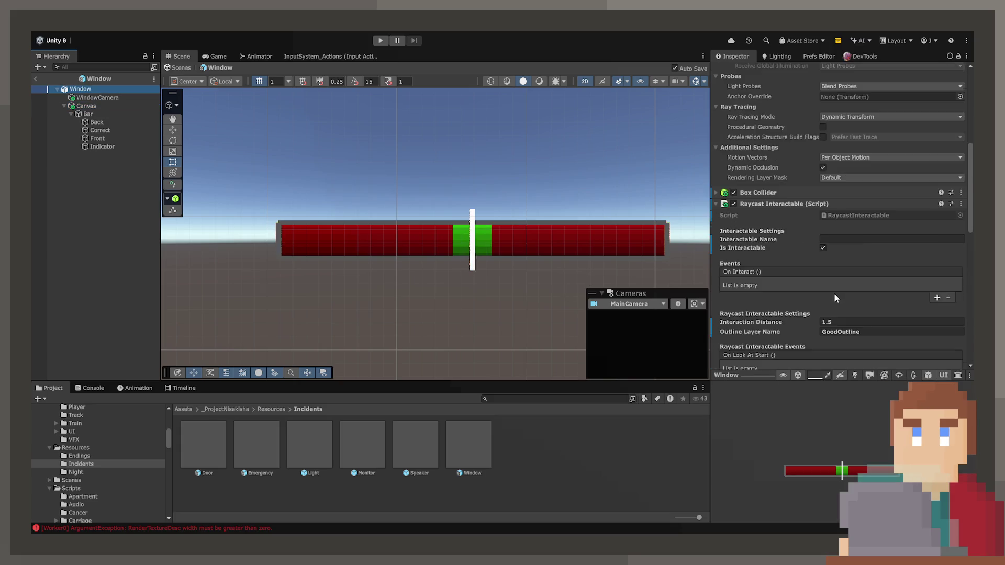
{"action": "scroll", "coordinate": [841, 312], "scroll_direction": "down", "scroll_amount": 3}
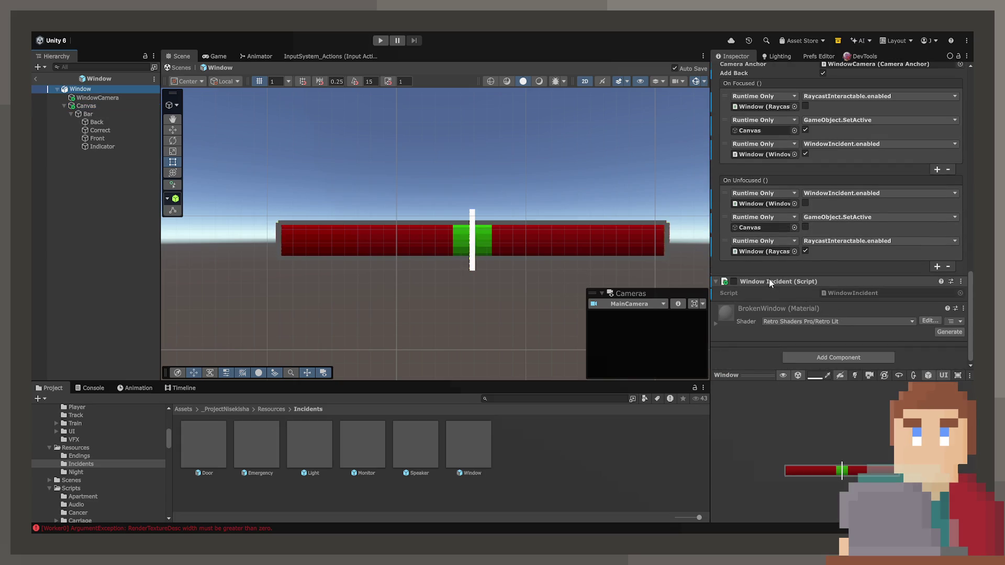
{"action": "left_click", "coordinate": [838, 305]}
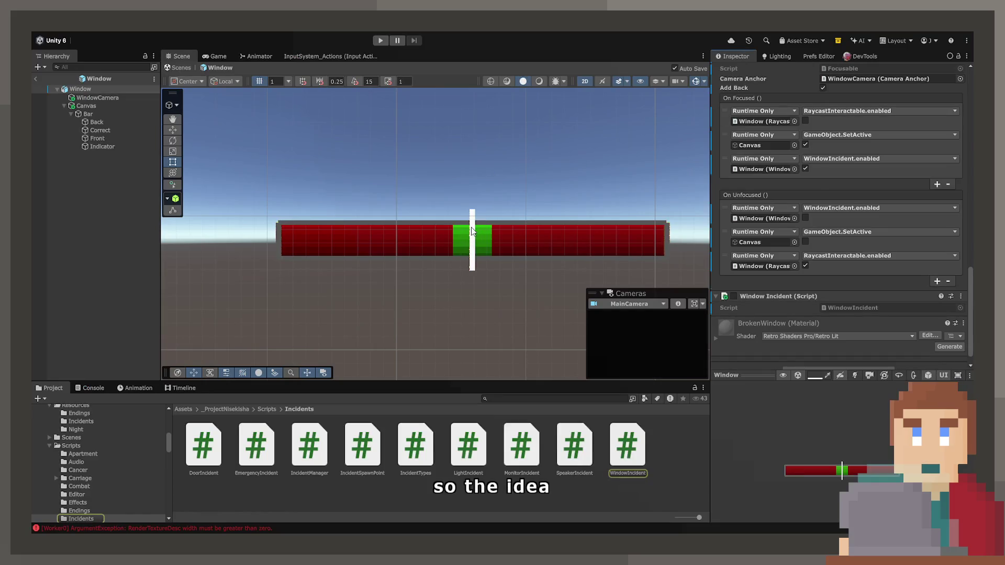
{"action": "left_click", "coordinate": [471, 227]}
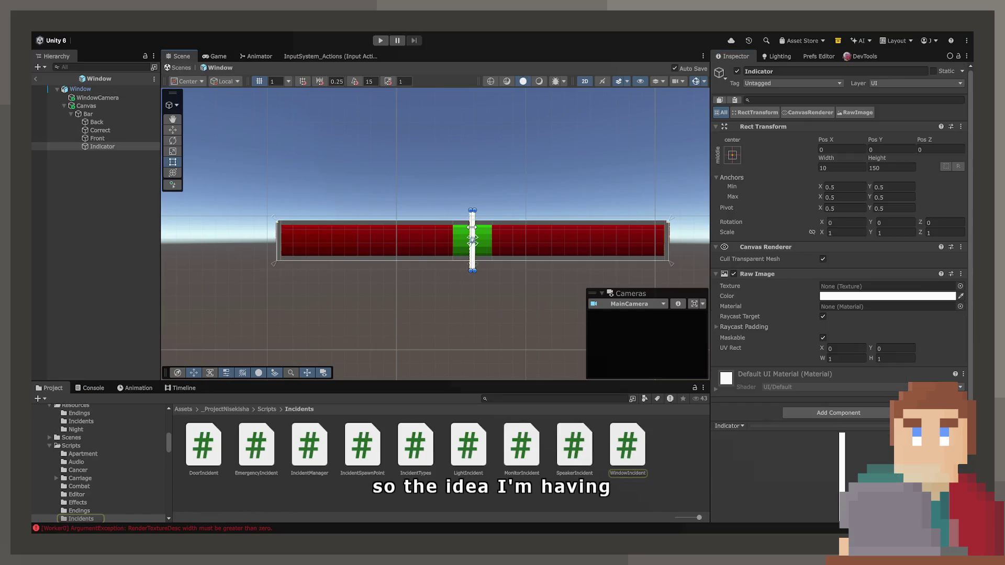
Step: Slide the white Indicator left along X and set its Pos X to -300
{"action": "key", "text": "w"}
{"action": "mouse_move", "coordinate": [519, 244]}
{"action": "left_mouse_down"}
{"action": "mouse_move", "coordinate": [384, 240]}
{"action": "mouse_move", "coordinate": [399, 242]}
{"action": "left_mouse_up"}
{"action": "double_click", "coordinate": [857, 148]}
{"action": "type", "text": "0300"}
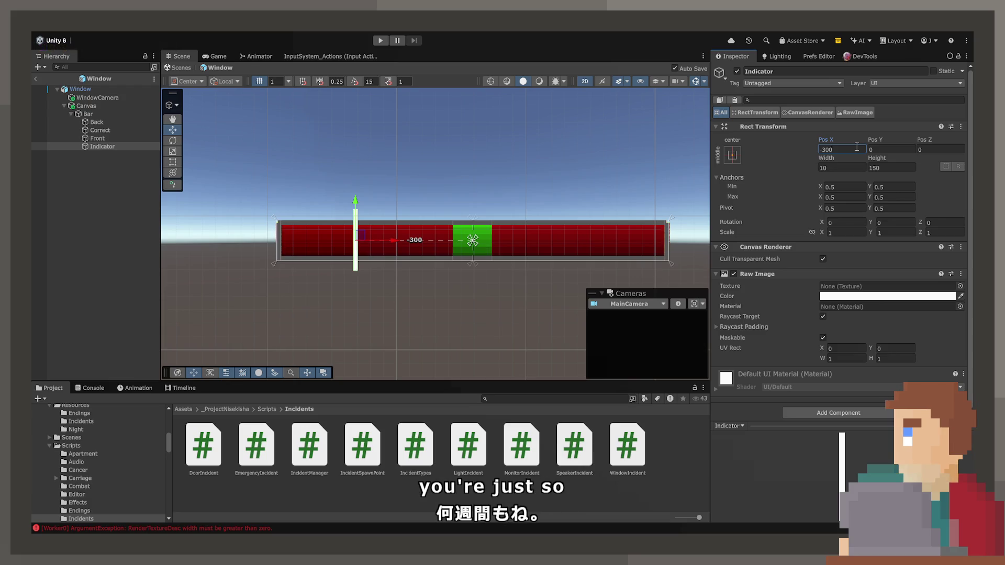
{"action": "left_click", "coordinate": [98, 131]}
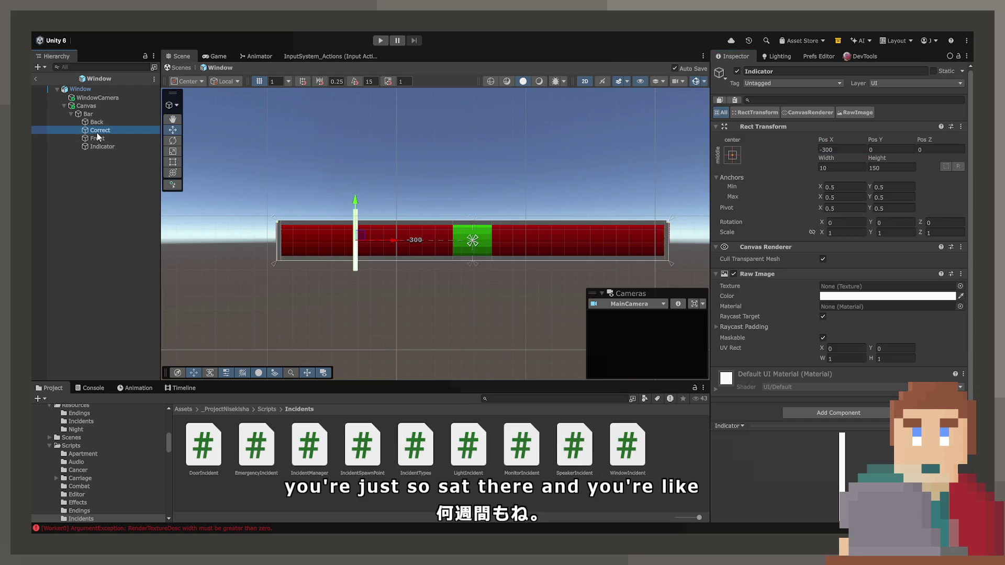
{"action": "mouse_move", "coordinate": [508, 243]}
{"action": "left_mouse_down"}
{"action": "mouse_move", "coordinate": [701, 246]}
{"action": "mouse_move", "coordinate": [426, 241]}
{"action": "mouse_move", "coordinate": [740, 251]}
{"action": "mouse_move", "coordinate": [702, 252]}
{"action": "mouse_move", "coordinate": [698, 244]}
{"action": "left_mouse_up"}
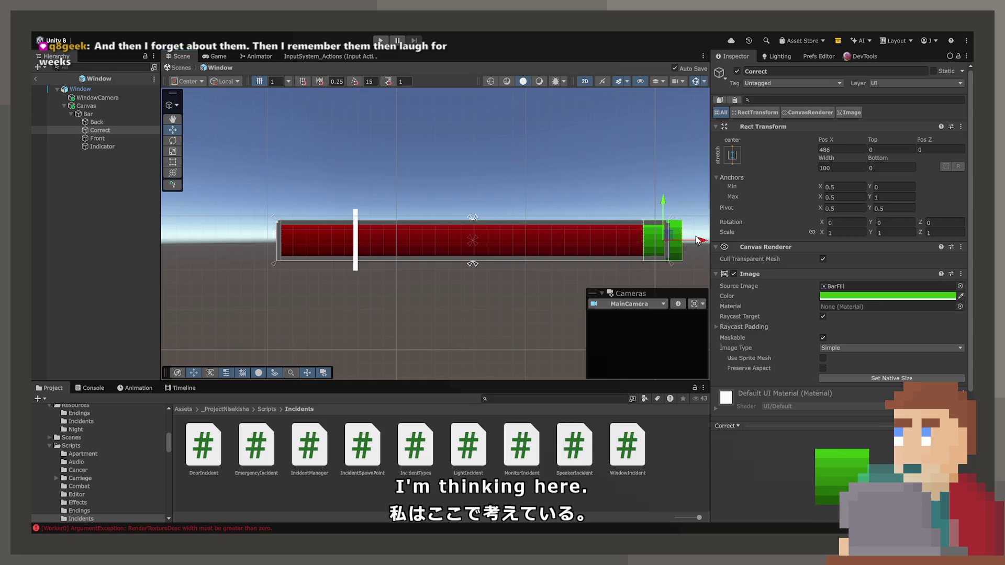
{"action": "key", "text": "ctrl+z"}
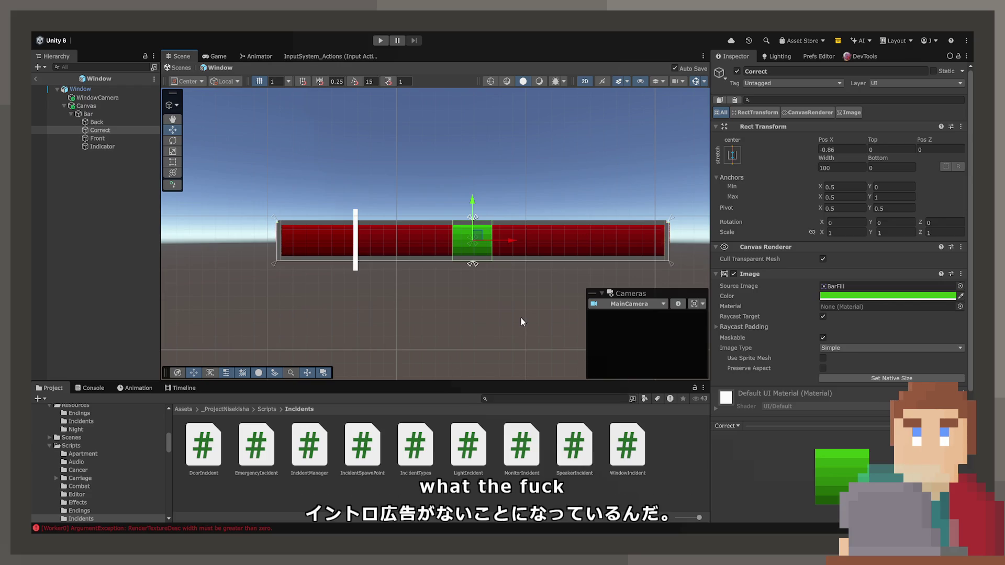
{"action": "mouse_move", "coordinate": [500, 240]}
{"action": "left_mouse_down"}
{"action": "mouse_move", "coordinate": [691, 246]}
{"action": "mouse_move", "coordinate": [395, 234]}
{"action": "left_mouse_up"}
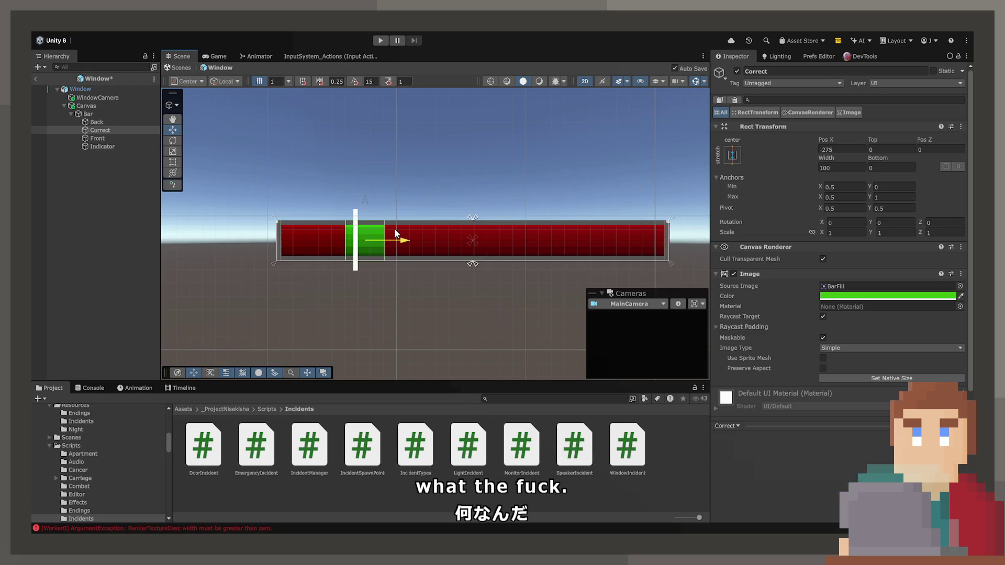
{"action": "key", "text": "ctrl+z"}
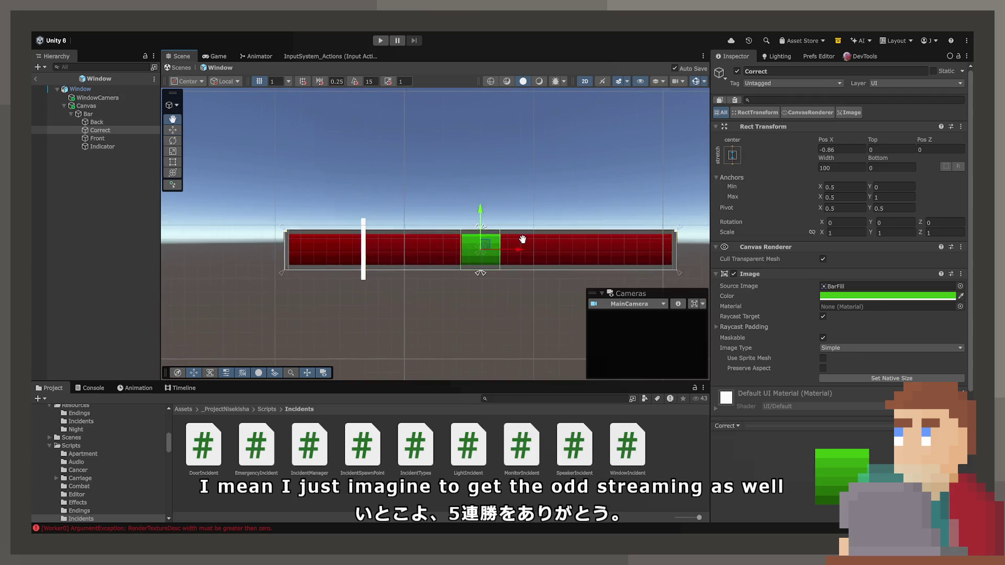
Step: Frame the bar, then open the Window object's WindowIncident script from the Inspector in VS Code
{"action": "left_click_drag", "start_coordinate": [523, 238], "coordinate": [497, 219]}
{"action": "scroll", "coordinate": [487, 216], "scroll_direction": "up", "scroll_amount": 1}
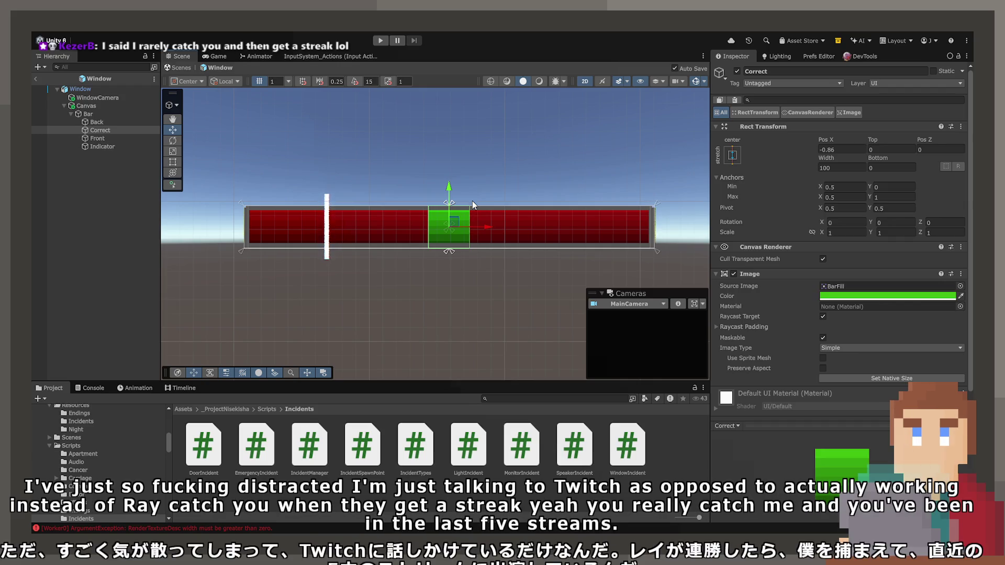
{"action": "scroll", "coordinate": [472, 201], "scroll_direction": "up", "scroll_amount": 2}
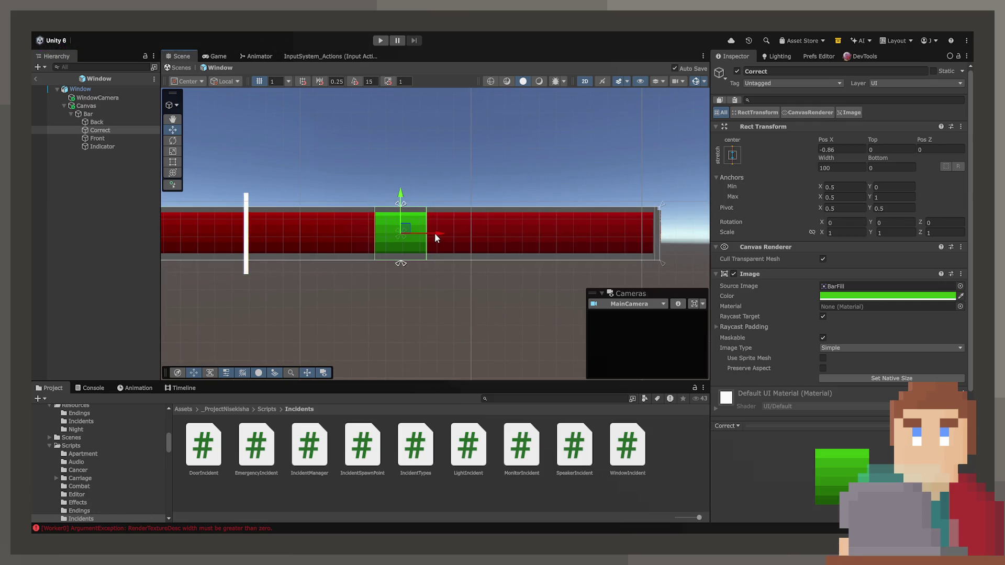
{"action": "scroll", "coordinate": [434, 233], "scroll_direction": "down", "scroll_amount": 1}
{"action": "left_click_drag", "start_coordinate": [486, 265], "coordinate": [466, 241]}
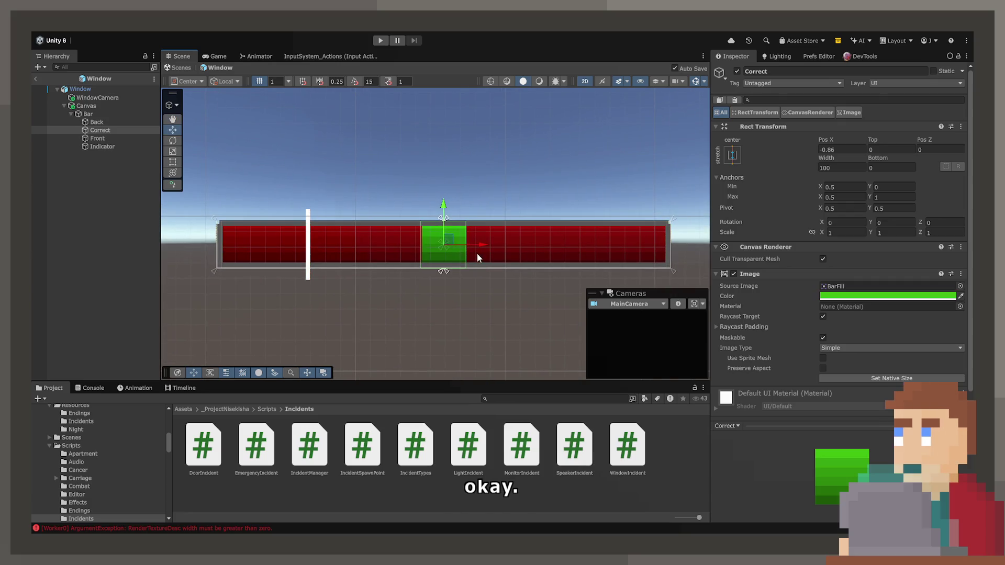
{"action": "scroll", "coordinate": [455, 250], "scroll_direction": "up", "scroll_amount": 1}
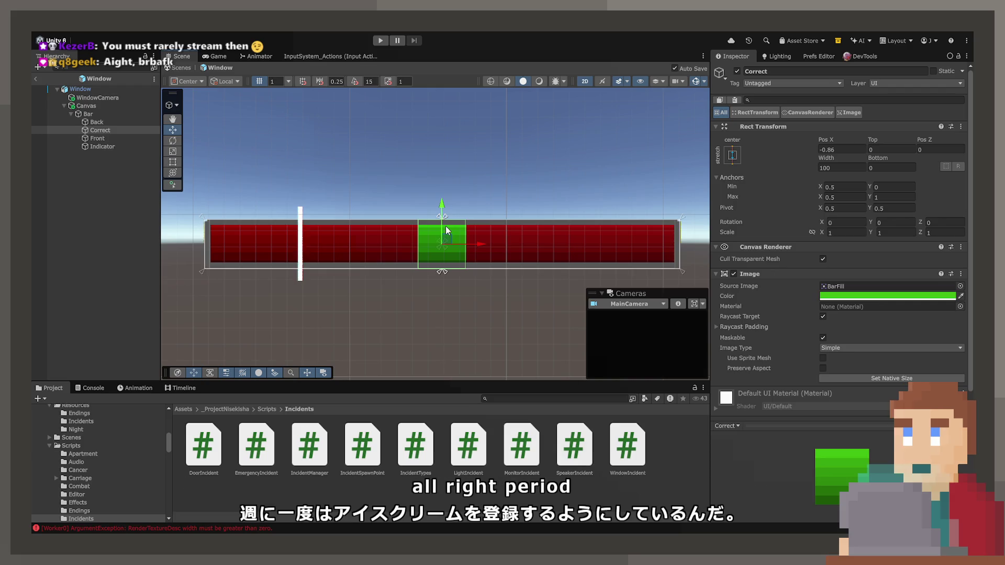
{"action": "left_click", "coordinate": [108, 90]}
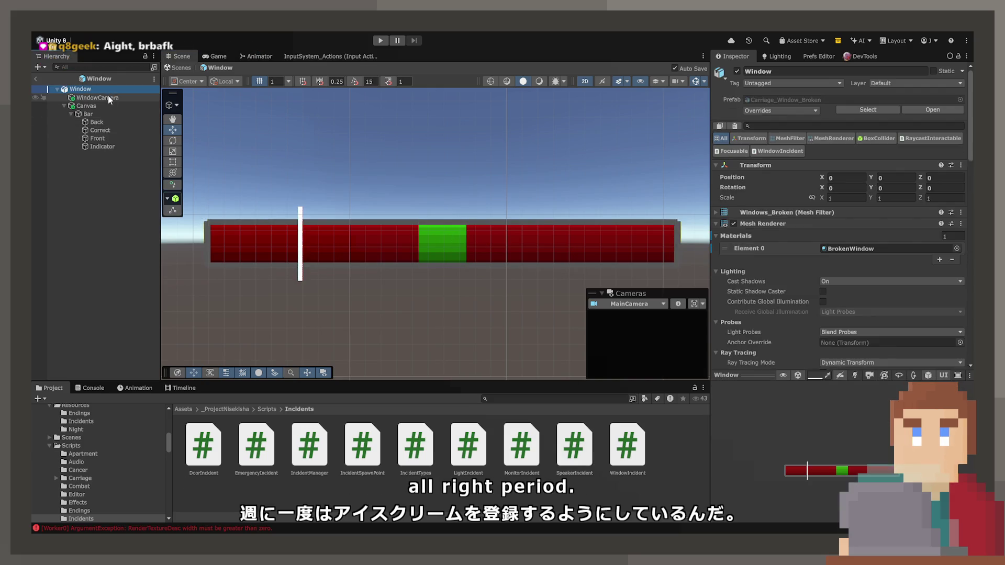
{"action": "scroll", "coordinate": [771, 244], "scroll_direction": "down", "scroll_amount": 8}
{"action": "scroll", "coordinate": [772, 244], "scroll_direction": "down", "scroll_amount": 10}
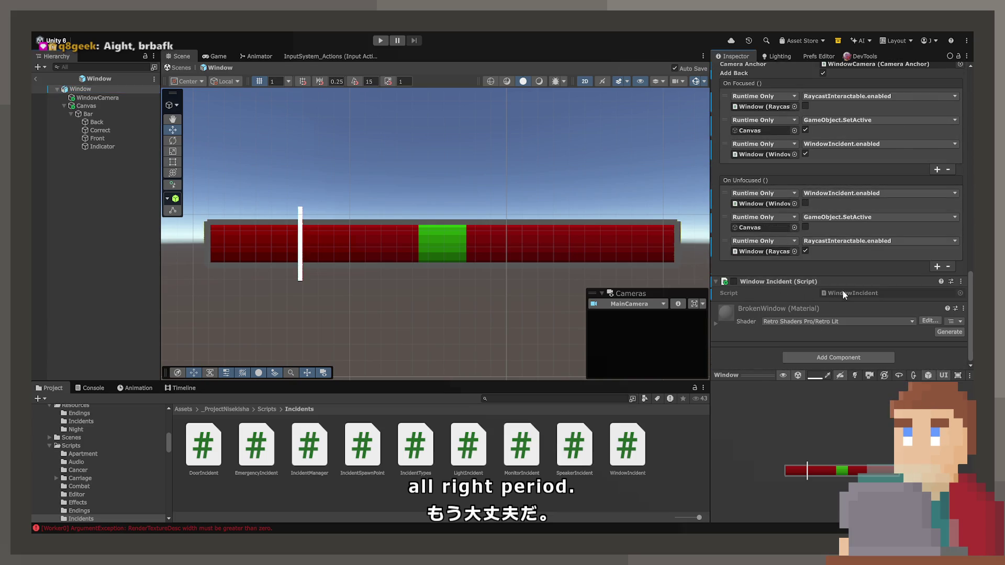
{"action": "double_click", "coordinate": [842, 292]}
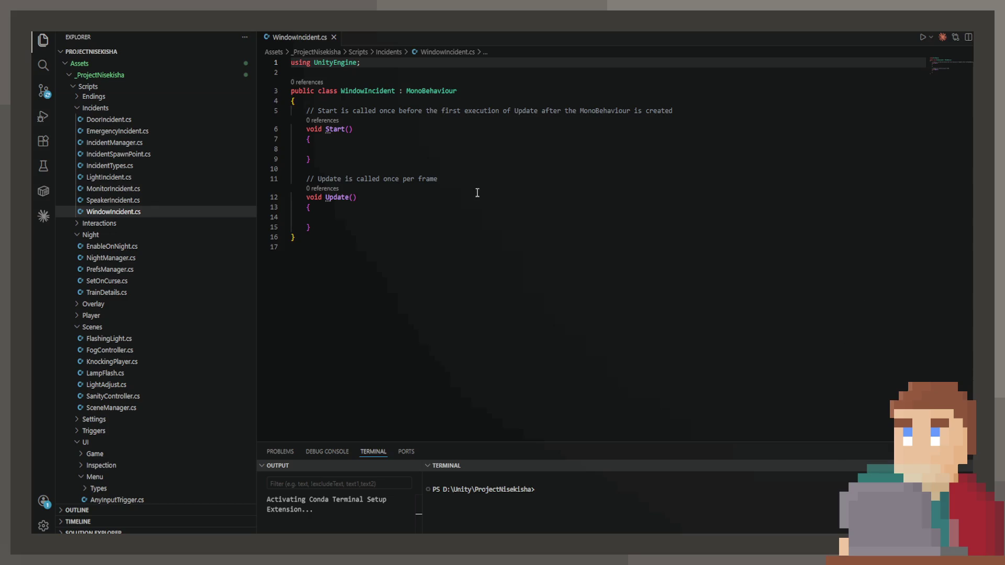
Step: Copy all of SpeakerIncident.cs into WindowIncident.cs, replacing the template, and save
{"action": "left_click", "coordinate": [123, 200]}
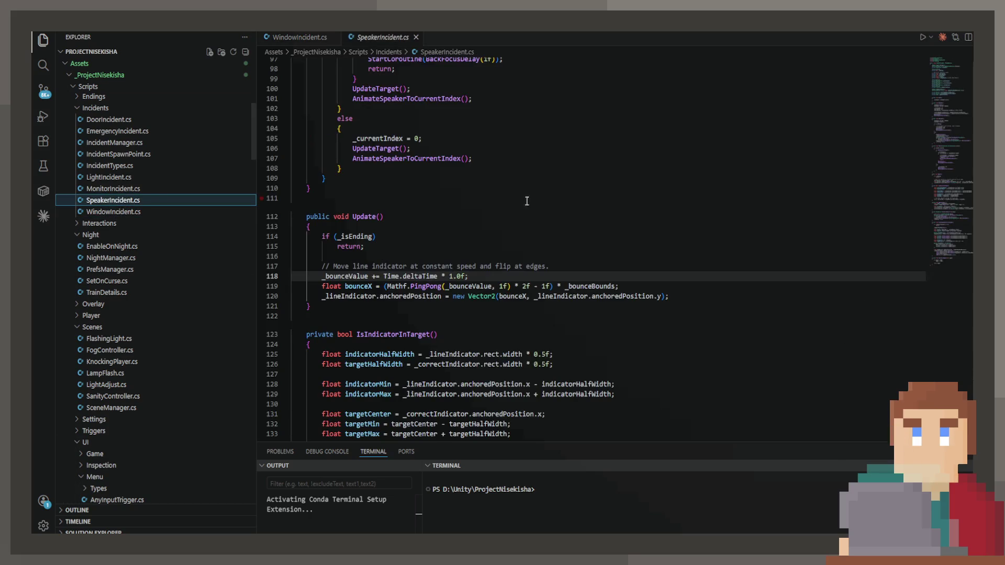
{"action": "left_click", "coordinate": [355, 68]}
{"action": "key", "text": "ctrl+a"}
{"action": "key", "text": "ctrl+c"}
{"action": "key", "text": "ctrl+Tab"}
{"action": "key", "text": "ctrl+a"}
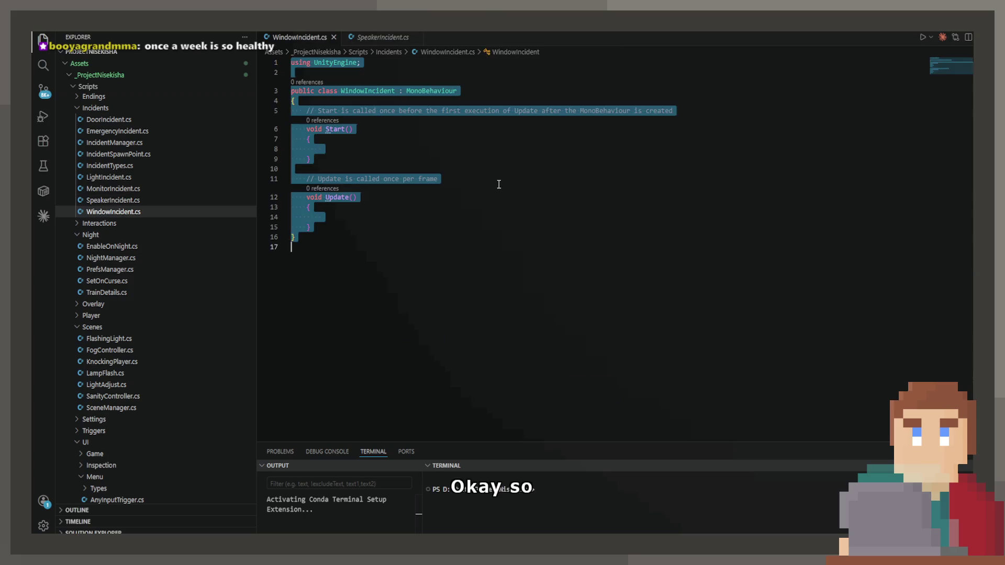
{"action": "key", "text": "ctrl+v"}
{"action": "key", "text": "ctrl+s"}
Step: Rename the class on line 6 to WindowIncident and select the holdInput field
{"action": "scroll", "coordinate": [502, 194], "scroll_direction": "up", "scroll_amount": 10}
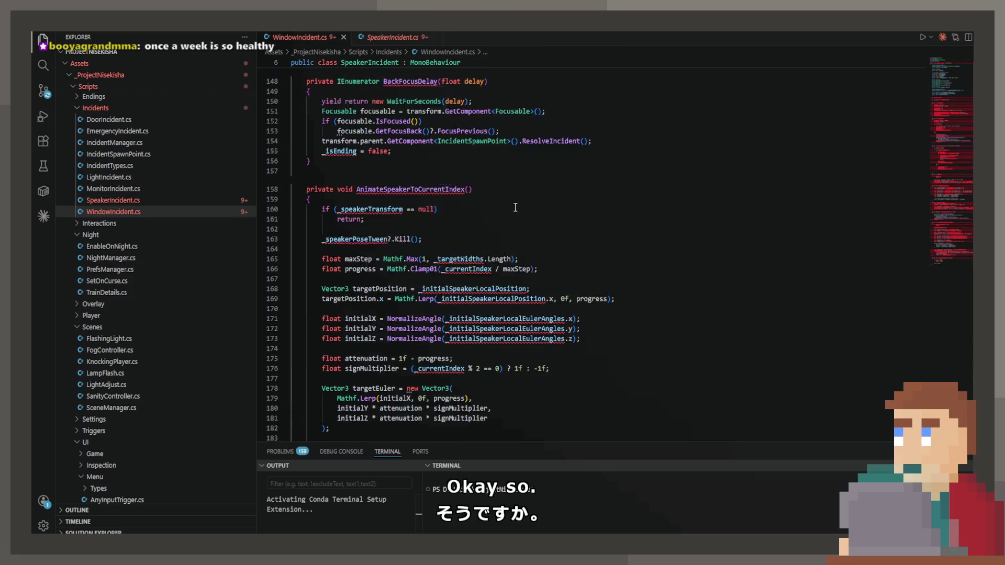
{"action": "scroll", "coordinate": [516, 205], "scroll_direction": "up", "scroll_amount": 20}
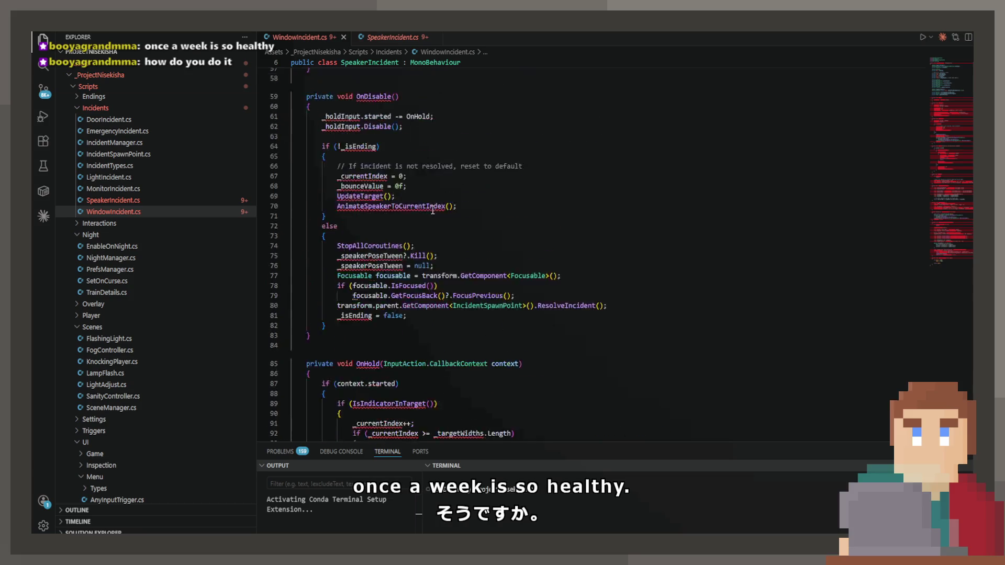
{"action": "scroll", "coordinate": [395, 161], "scroll_direction": "up", "scroll_amount": 12}
{"action": "left_click", "coordinate": [385, 121]}
{"action": "double_click", "coordinate": [384, 121]}
{"action": "type", "text": "WindowIn"}
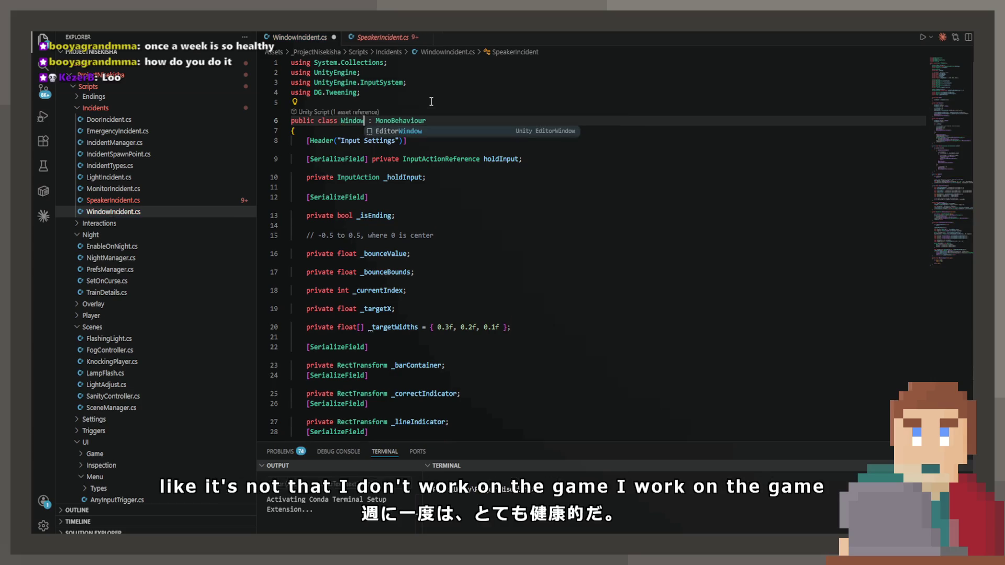
{"action": "type", "text": "cident"}
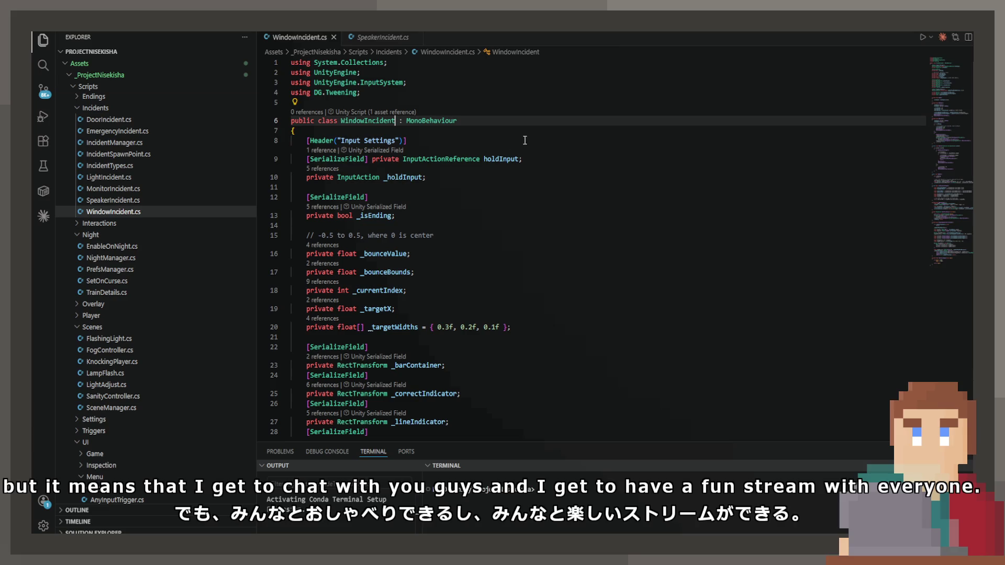
{"action": "double_click", "coordinate": [509, 158]}
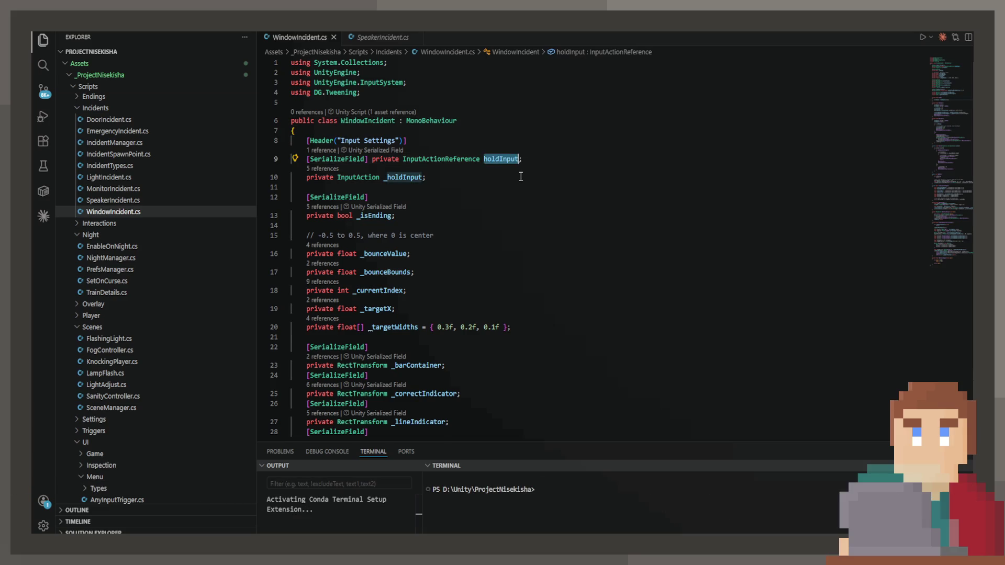
Step: Rename holdInput to tapInput and accept Copilot's _tapInput suggestions in Awake and OnDisable
{"action": "type", "text": "tapI"}
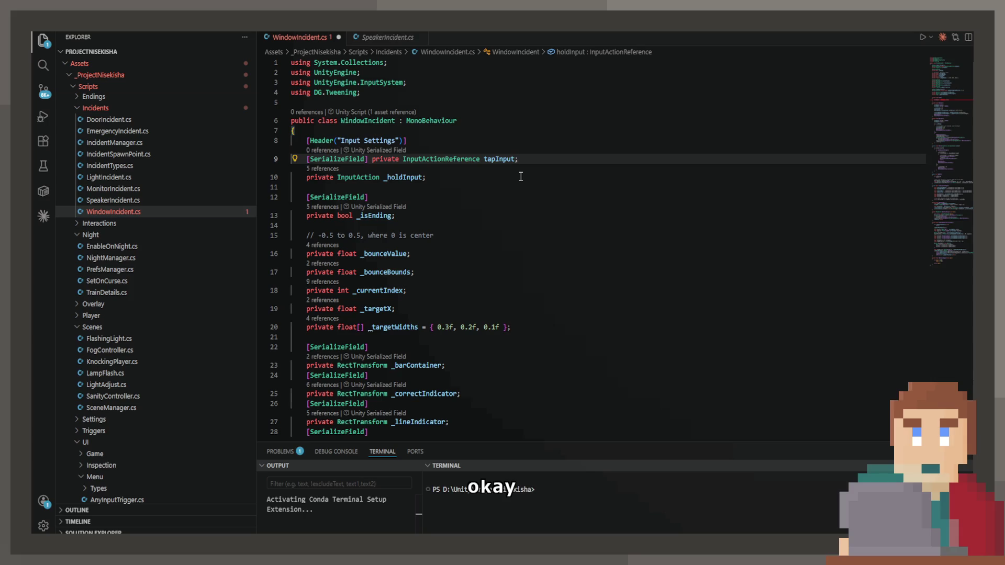
{"action": "left_click", "coordinate": [406, 177]}
{"action": "type", "text": "tap"}
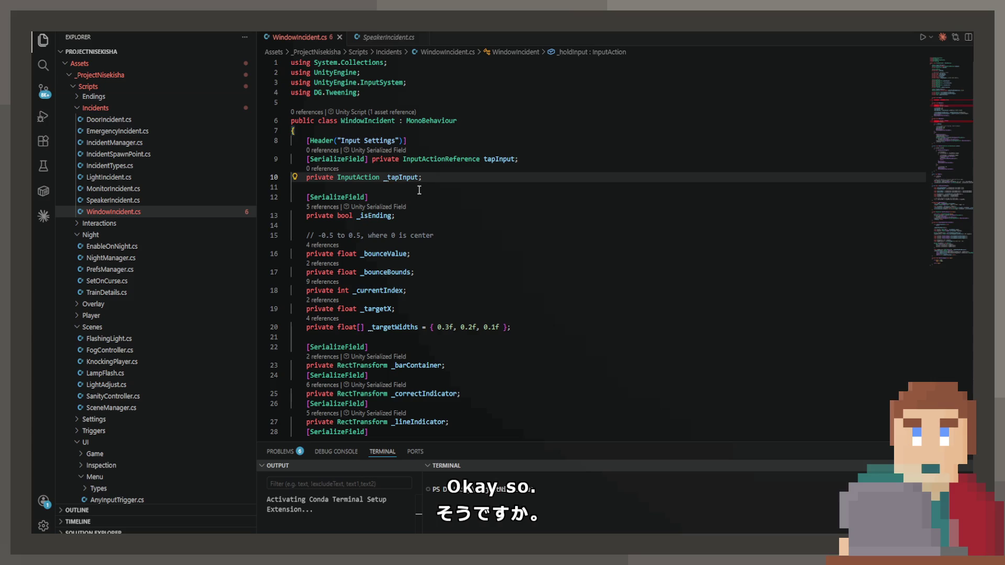
{"action": "scroll", "coordinate": [416, 265], "scroll_direction": "down", "scroll_amount": 1}
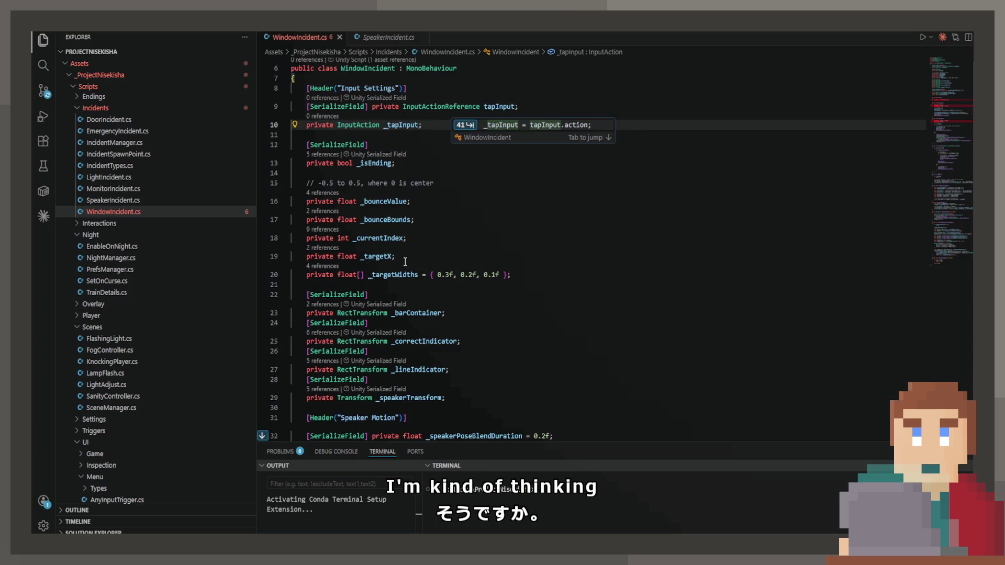
{"action": "key", "text": "Tab"}
{"action": "key", "text": "Tab"}
{"action": "key", "text": "Tab"}
{"action": "key", "text": "Tab"}
{"action": "key", "text": "Tab"}
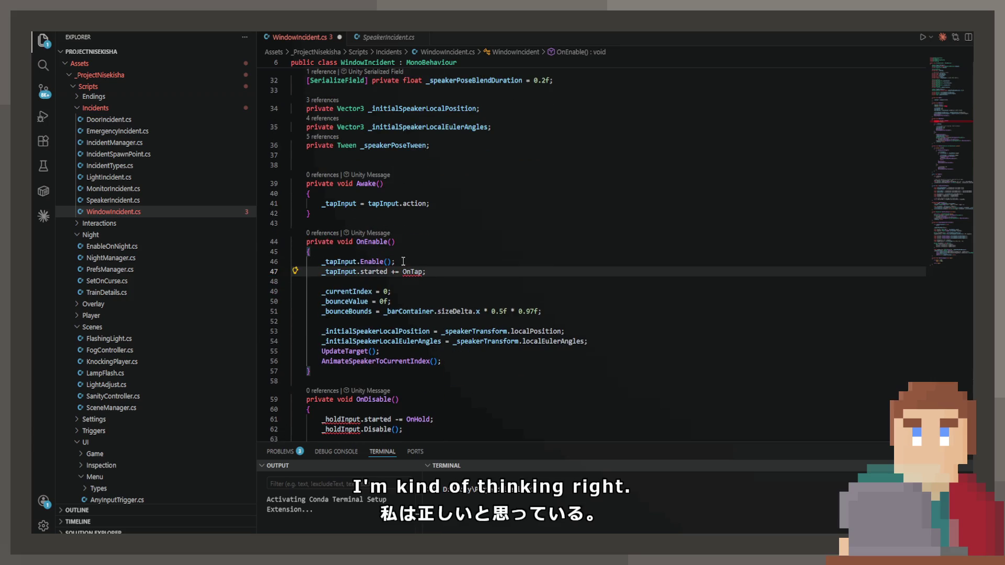
{"action": "scroll", "coordinate": [403, 265], "scroll_direction": "down", "scroll_amount": 2}
{"action": "key", "text": "Tab"}
{"action": "key", "text": "Tab"}
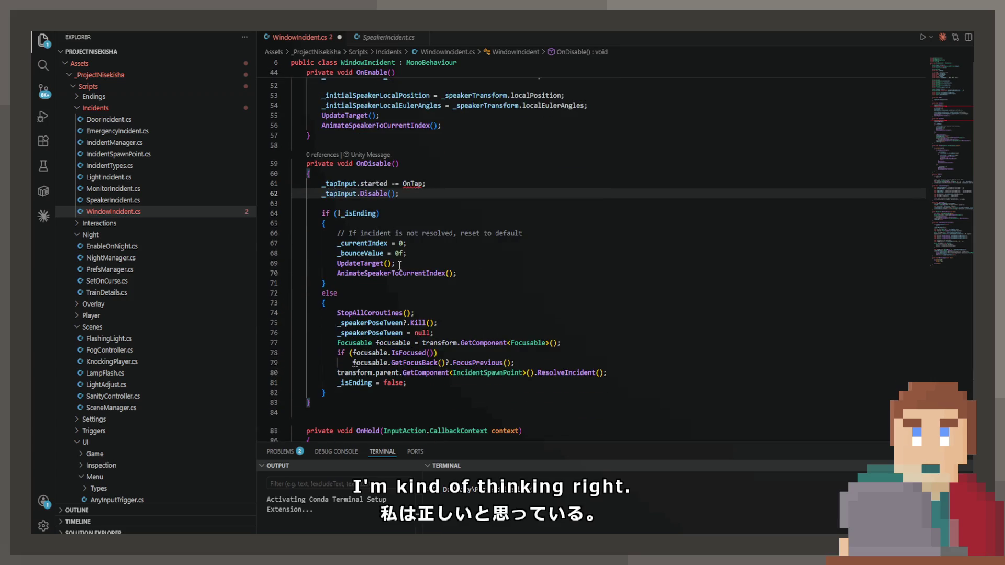
{"action": "scroll", "coordinate": [398, 264], "scroll_direction": "down", "scroll_amount": 12}
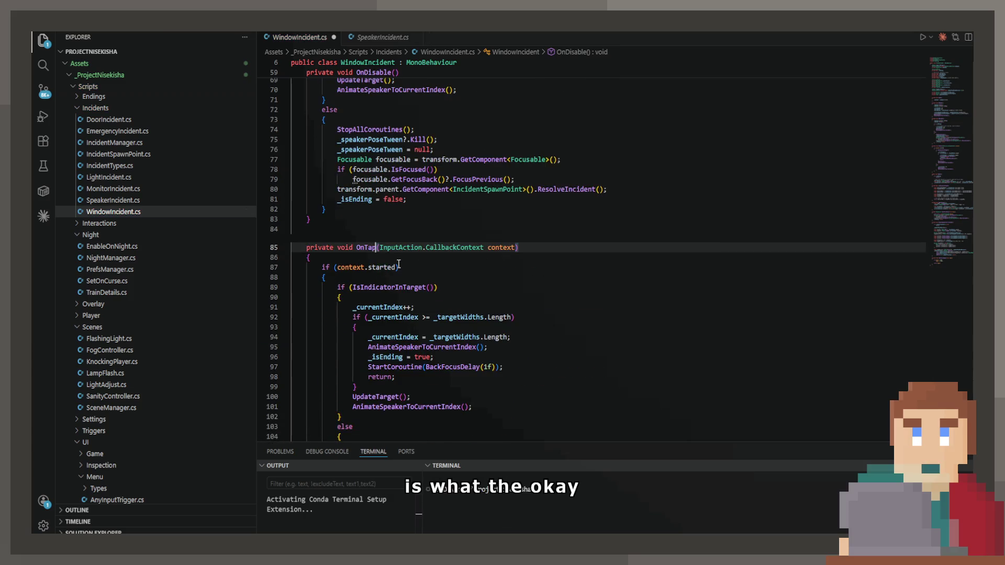
{"action": "scroll", "coordinate": [392, 264], "scroll_direction": "down", "scroll_amount": 15}
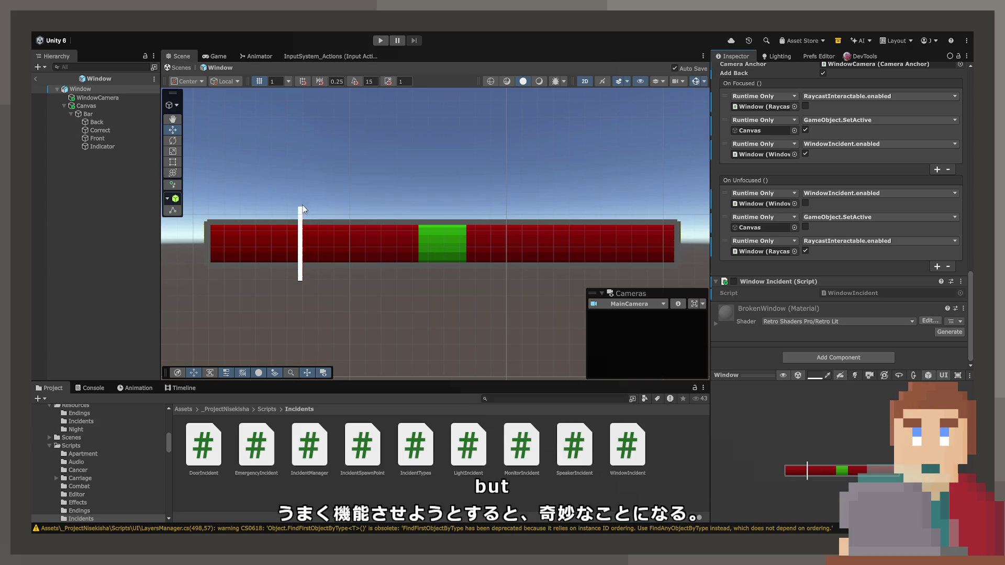
Step: Select the green Correct zone and drag it toward the red bar's right end
{"action": "left_click", "coordinate": [98, 137]}
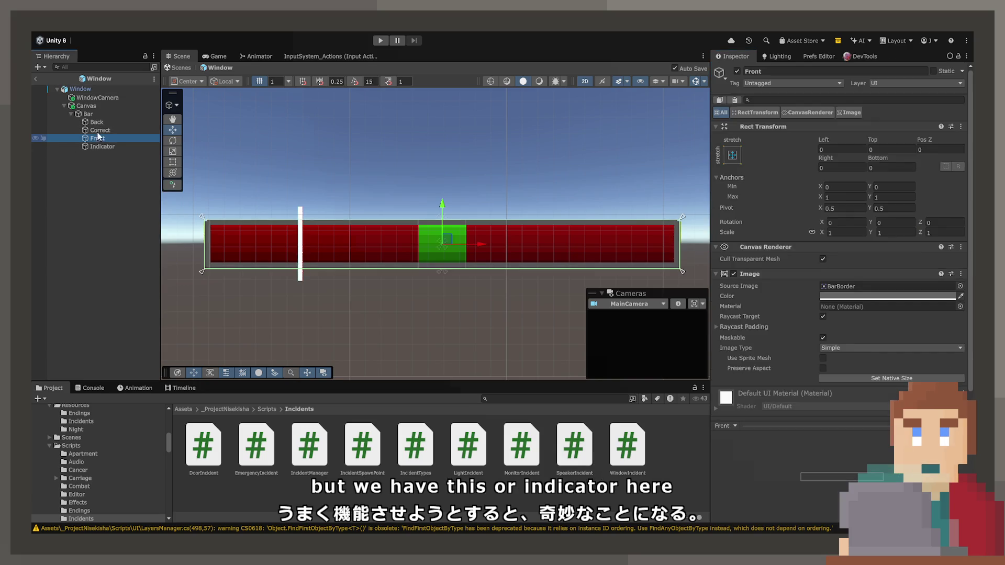
{"action": "left_click", "coordinate": [476, 246]}
{"action": "mouse_move", "coordinate": [479, 244]}
{"action": "left_mouse_down"}
{"action": "mouse_move", "coordinate": [727, 237]}
{"action": "mouse_move", "coordinate": [714, 237]}
{"action": "left_mouse_up"}
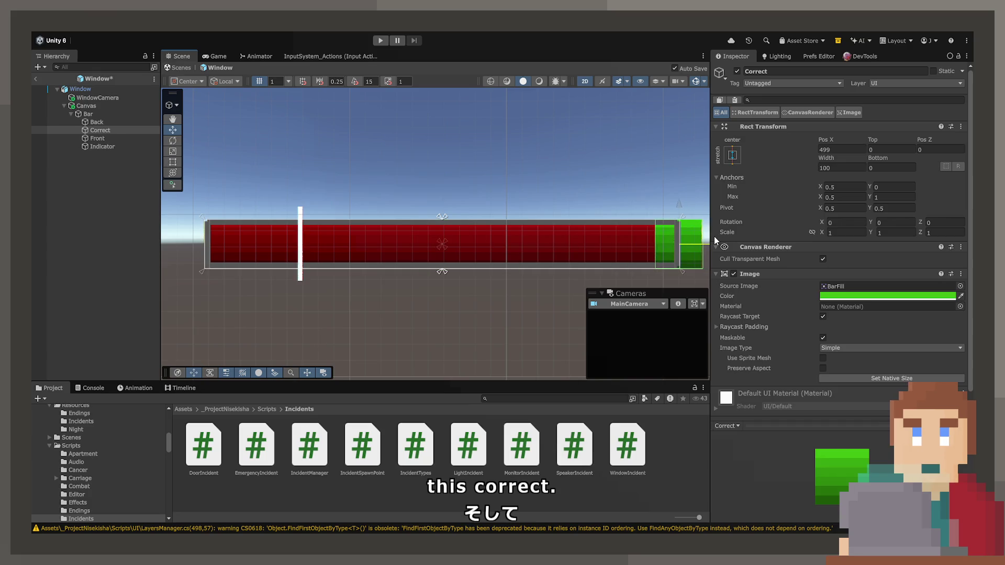
{"action": "mouse_move", "coordinate": [520, 248]}
{"action": "left_mouse_down"}
{"action": "mouse_move", "coordinate": [400, 244]}
{"action": "mouse_move", "coordinate": [380, 233]}
{"action": "left_mouse_up"}
{"action": "scroll", "coordinate": [494, 243], "scroll_direction": "up", "scroll_amount": 2}
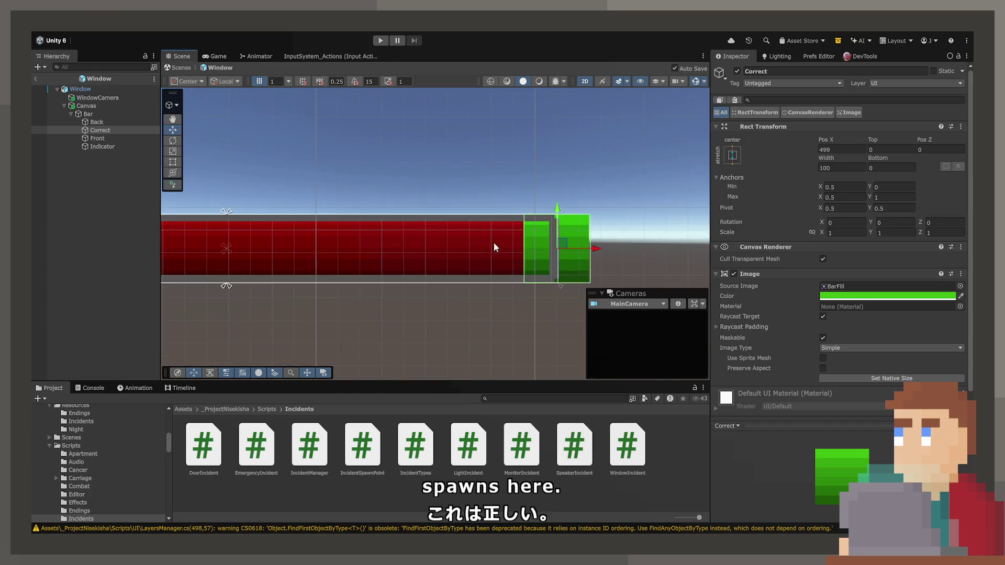
{"action": "left_click_drag", "start_coordinate": [494, 243], "coordinate": [438, 231]}
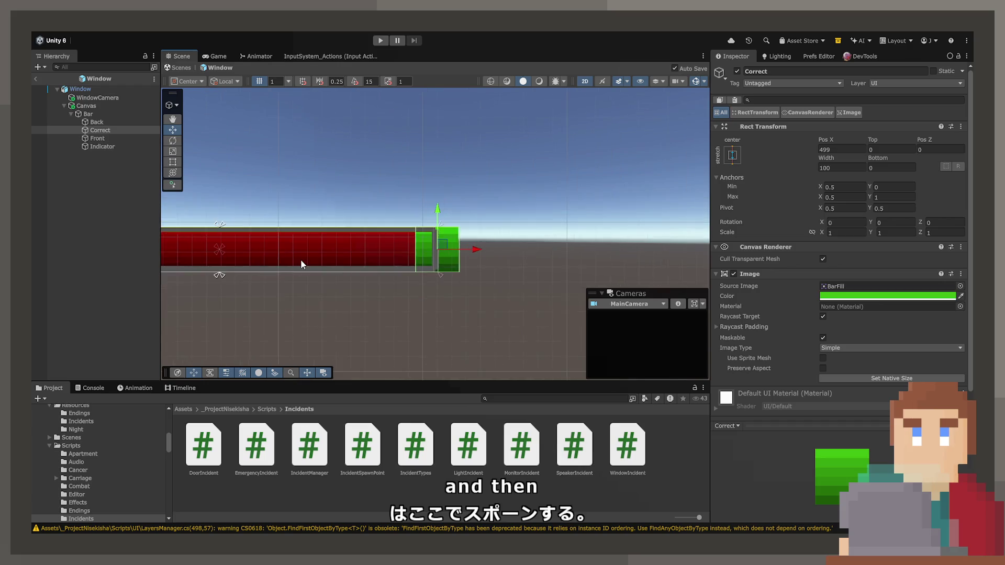
{"action": "left_click_drag", "start_coordinate": [301, 259], "coordinate": [519, 265]}
{"action": "scroll", "coordinate": [519, 265], "scroll_direction": "down", "scroll_amount": 3}
Step: Fine-tune the Correct zone's horizontal position, leaving it at Pos X 449.4
{"action": "mouse_move", "coordinate": [586, 242]}
{"action": "left_mouse_down"}
{"action": "mouse_move", "coordinate": [318, 251]}
{"action": "mouse_move", "coordinate": [212, 244]}
{"action": "mouse_move", "coordinate": [587, 253]}
{"action": "left_mouse_up"}
{"action": "scroll", "coordinate": [581, 247], "scroll_direction": "up", "scroll_amount": 1}
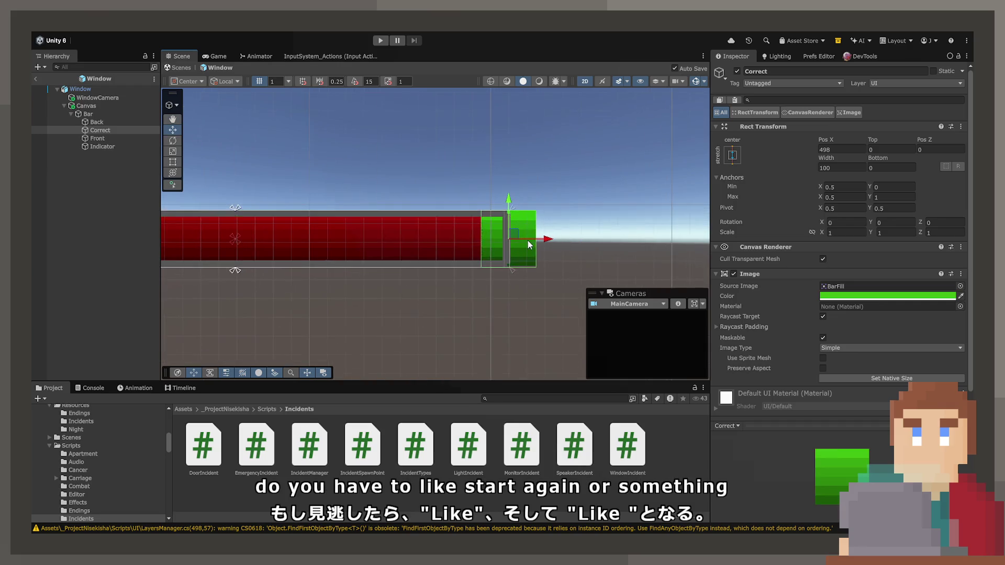
{"action": "scroll", "coordinate": [548, 244], "scroll_direction": "down", "scroll_amount": 1}
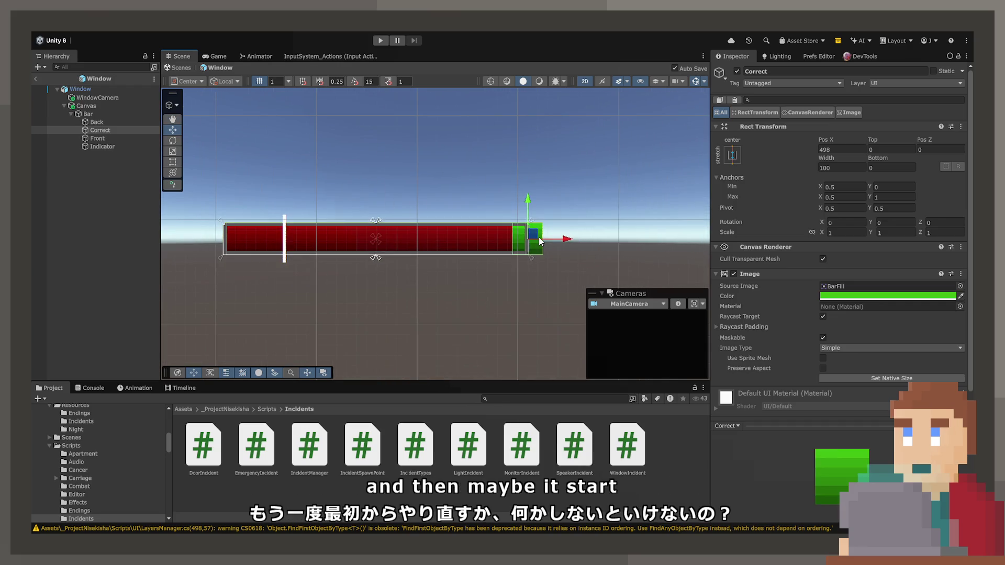
{"action": "mouse_move", "coordinate": [567, 241]}
{"action": "left_mouse_down"}
{"action": "mouse_move", "coordinate": [255, 247]}
{"action": "mouse_move", "coordinate": [590, 254]}
{"action": "mouse_move", "coordinate": [262, 258]}
{"action": "mouse_move", "coordinate": [618, 251]}
{"action": "mouse_move", "coordinate": [383, 271]}
{"action": "mouse_move", "coordinate": [246, 255]}
{"action": "mouse_move", "coordinate": [452, 271]}
{"action": "mouse_move", "coordinate": [501, 291]}
{"action": "left_mouse_up"}
{"action": "left_click_drag", "start_coordinate": [500, 239], "coordinate": [560, 236]}
{"action": "scroll", "coordinate": [557, 237], "scroll_direction": "up", "scroll_amount": 2}
{"action": "scroll", "coordinate": [556, 238], "scroll_direction": "up", "scroll_amount": 5}
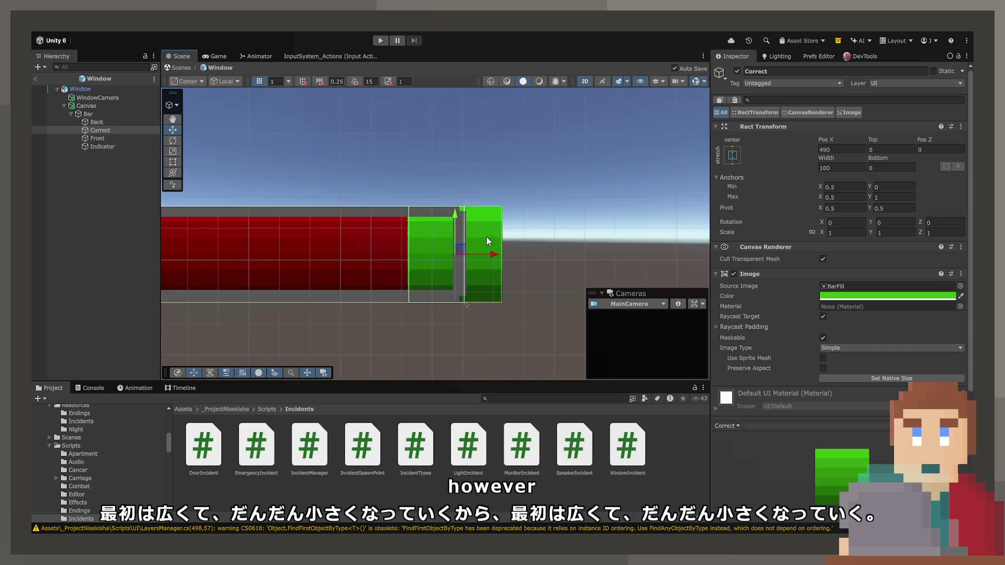
{"action": "left_click_drag", "start_coordinate": [495, 258], "coordinate": [437, 260]}
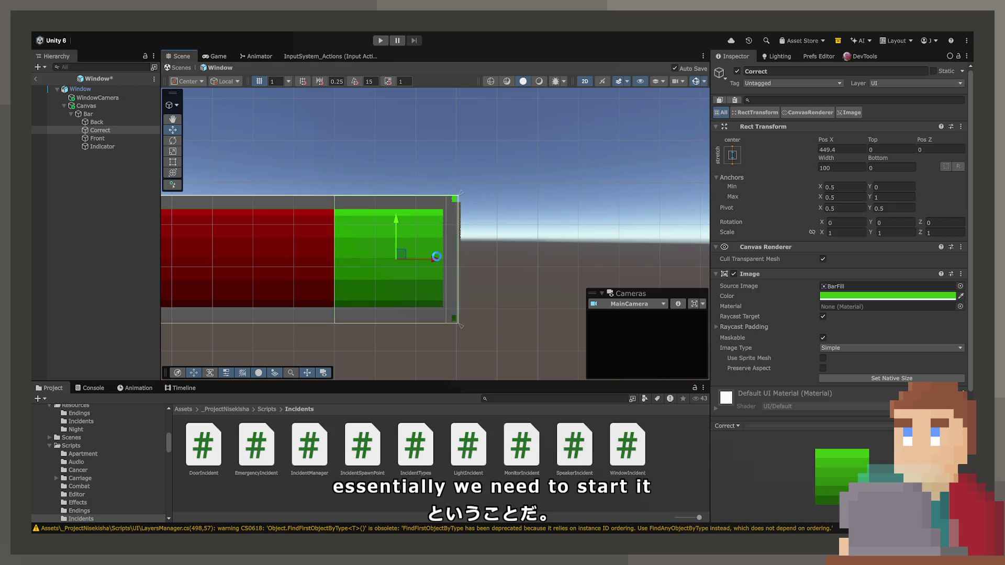
Step: Set the Correct zone's Pivot X to 1 and its Top and Bottom offsets to 0
{"action": "left_click", "coordinate": [843, 208]}
{"action": "type", "text": "1"}
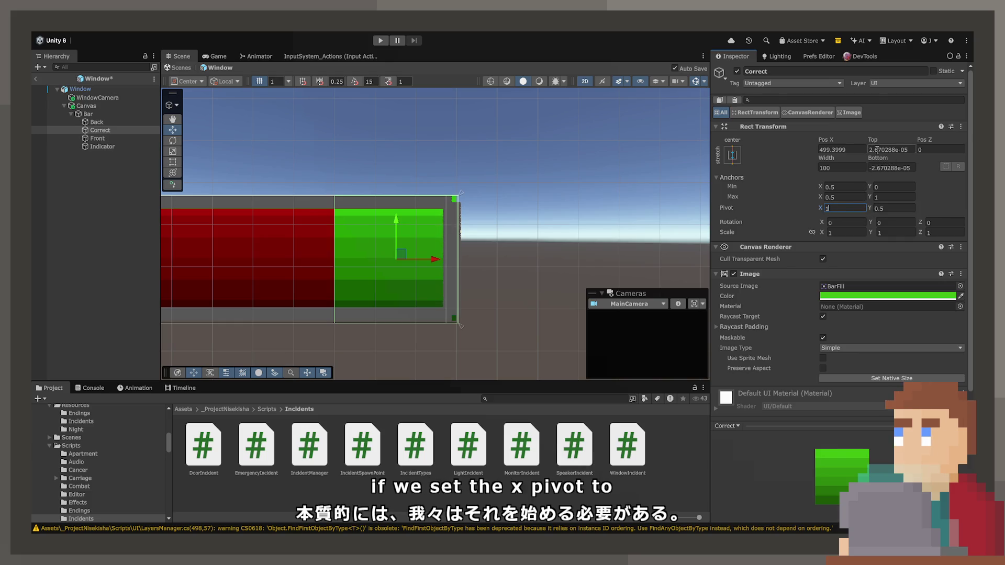
{"action": "left_click", "coordinate": [890, 150]}
{"action": "type", "text": "0"}
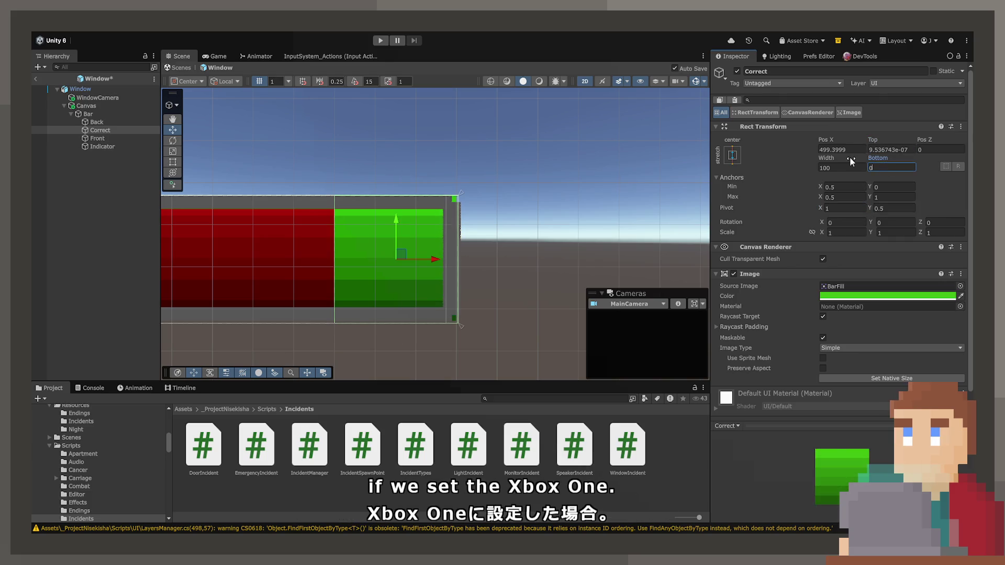
{"action": "left_click", "coordinate": [850, 156]}
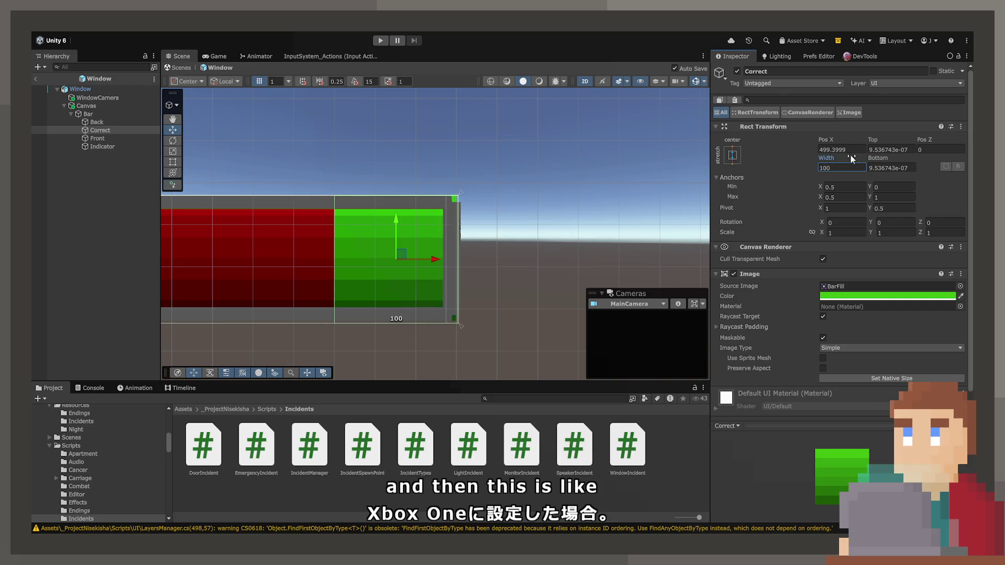
{"action": "left_click", "coordinate": [849, 142]}
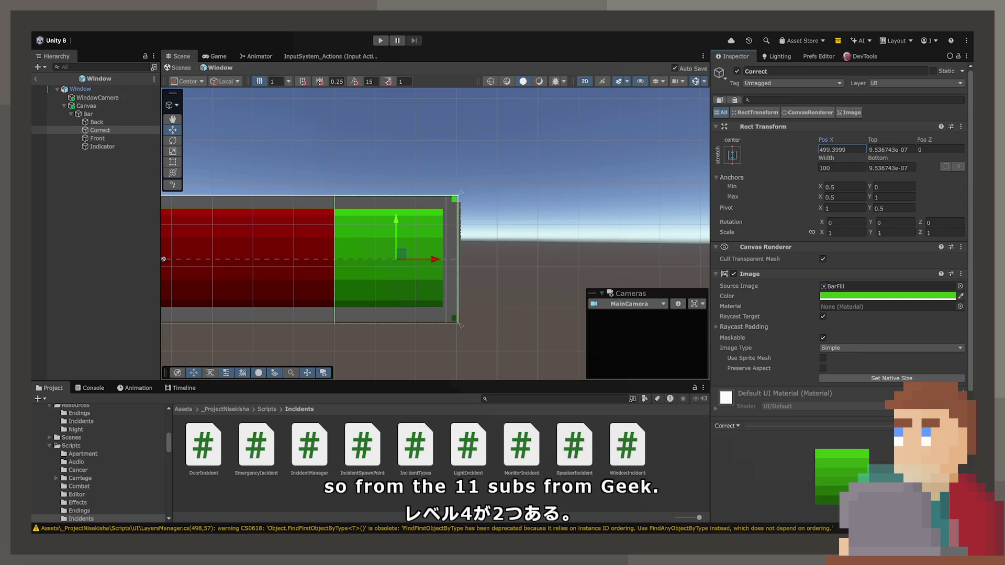
{"action": "key", "text": "Return"}
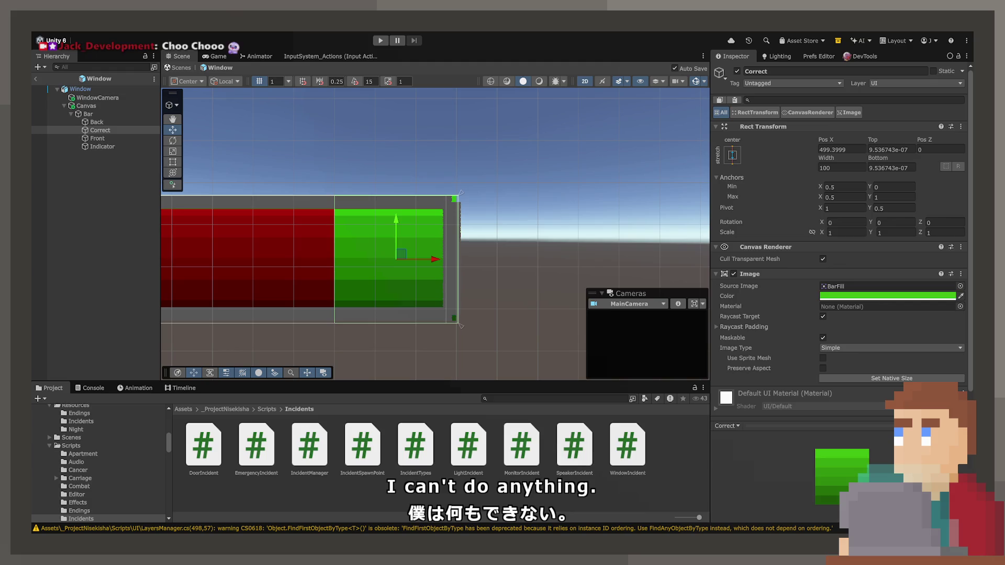
Step: Give the Correct zone width 100 and Pos X 490
{"action": "left_click", "coordinate": [846, 148]}
{"action": "type", "text": "500"}
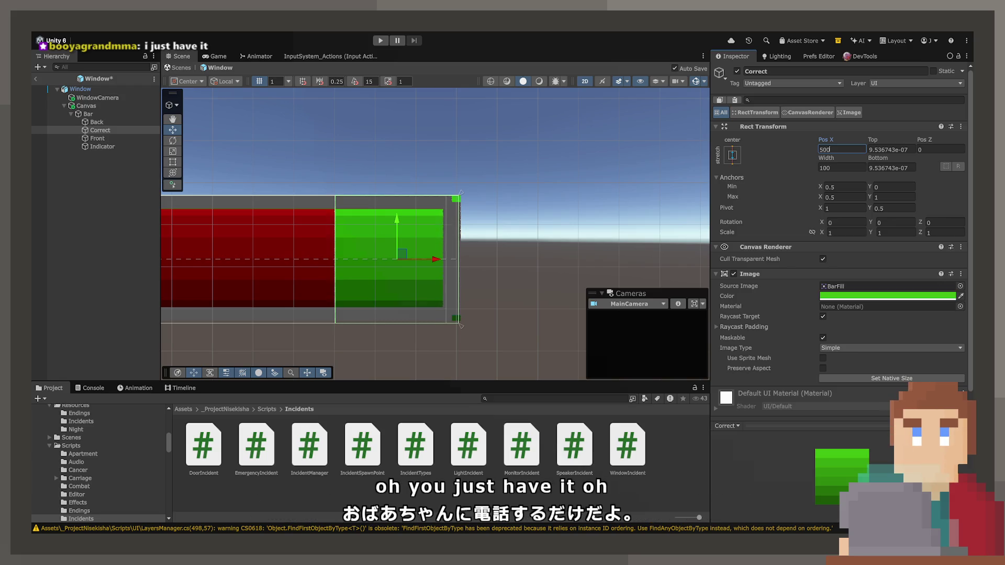
{"action": "mouse_move", "coordinate": [830, 157]}
{"action": "left_mouse_down"}
{"action": "mouse_move", "coordinate": [728, 158]}
{"action": "mouse_move", "coordinate": [795, 156]}
{"action": "left_mouse_up"}
{"action": "left_click", "coordinate": [829, 166]}
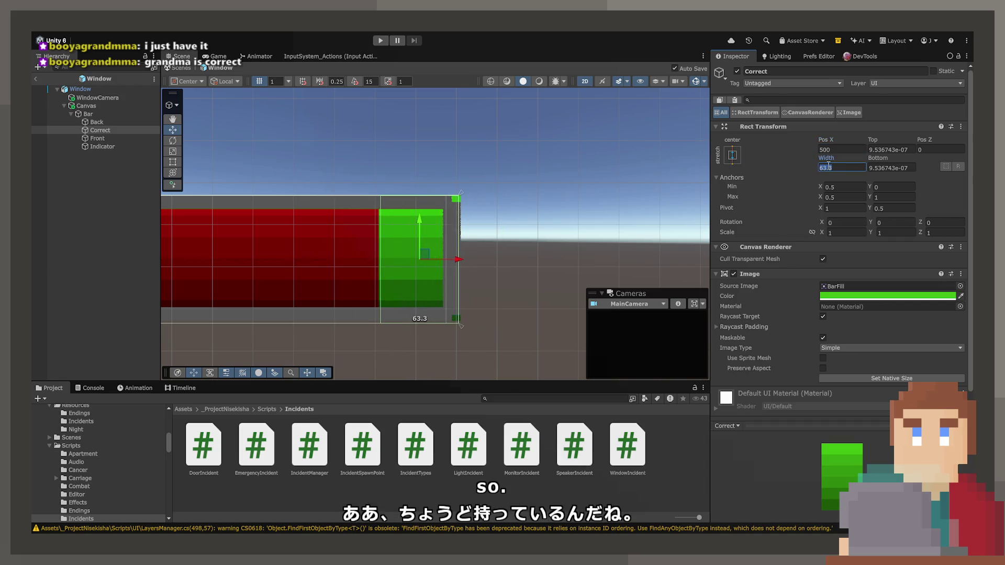
{"action": "type", "text": "100"}
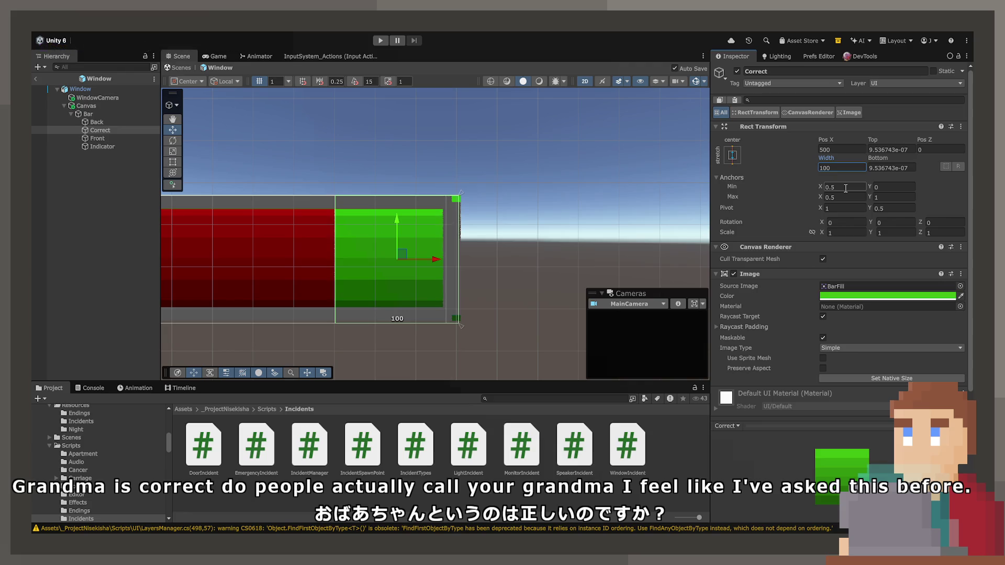
{"action": "left_click_drag", "start_coordinate": [436, 256], "coordinate": [426, 259]}
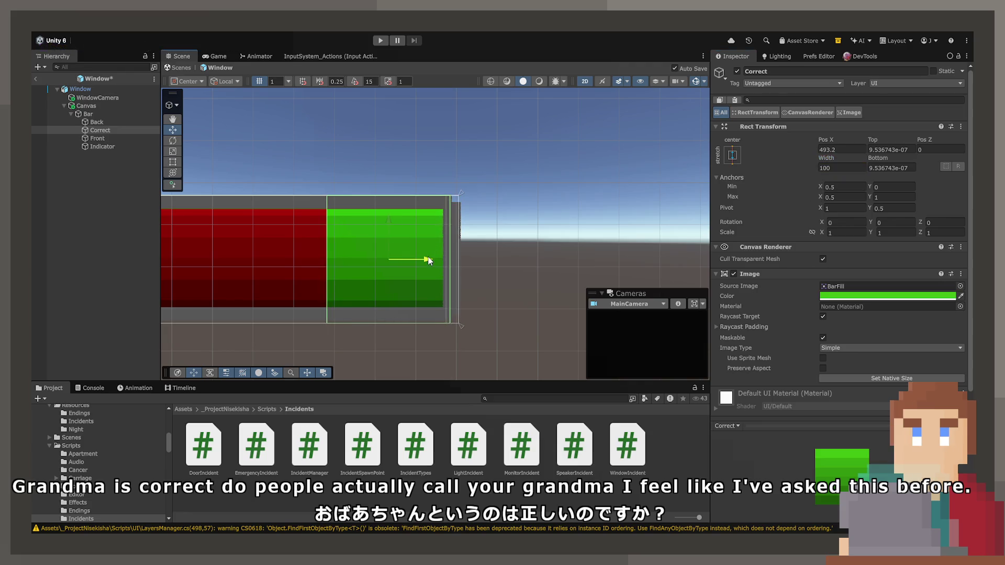
{"action": "left_click", "coordinate": [828, 151]}
{"action": "type", "text": "490"}
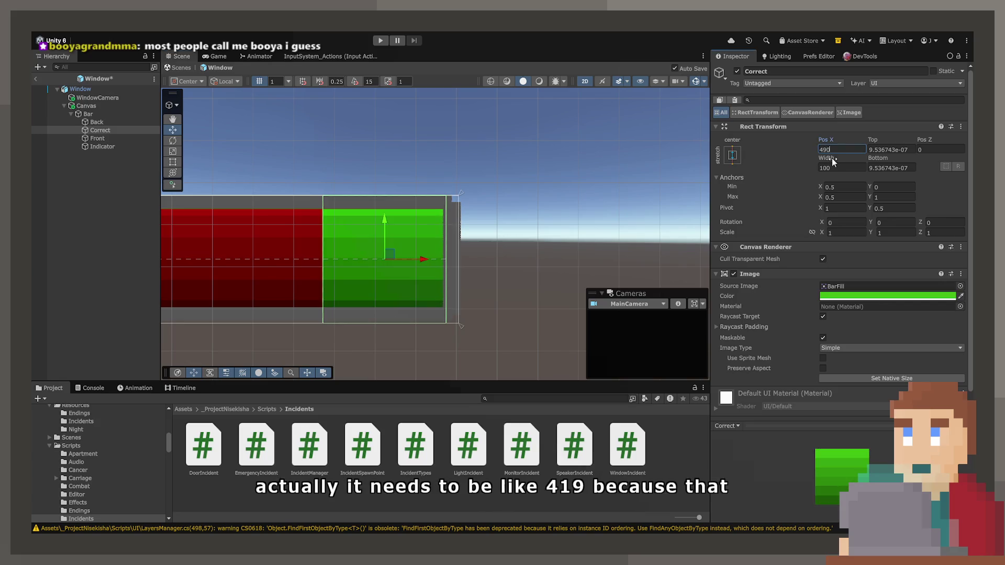
{"action": "scroll", "coordinate": [417, 218], "scroll_direction": "down", "scroll_amount": 5}
{"action": "left_click_drag", "start_coordinate": [343, 191], "coordinate": [557, 214]}
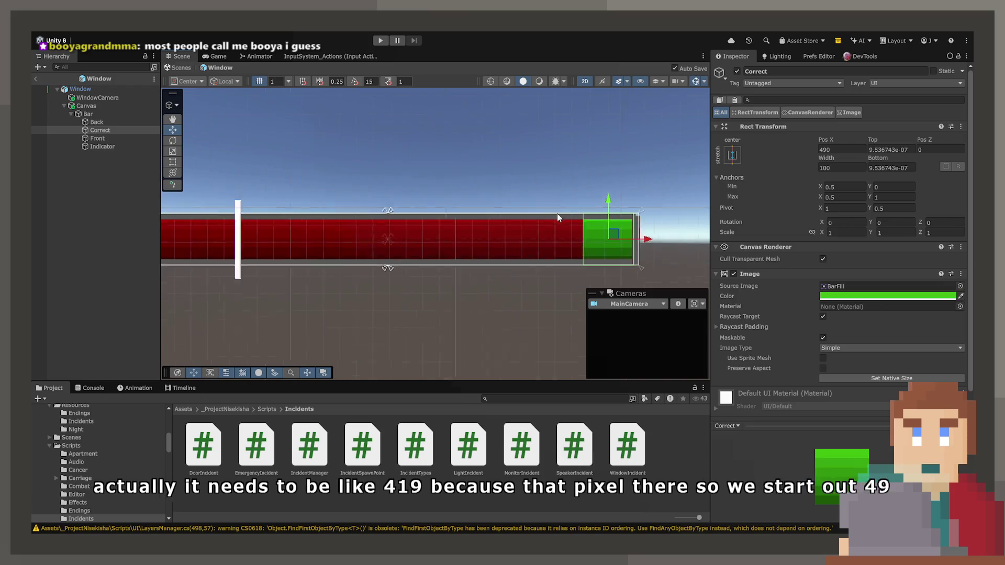
{"action": "scroll", "coordinate": [557, 214], "scroll_direction": "down", "scroll_amount": 3}
{"action": "scroll", "coordinate": [457, 244], "scroll_direction": "up", "scroll_amount": 2}
{"action": "left_click_drag", "start_coordinate": [811, 159], "coordinate": [664, 173]}
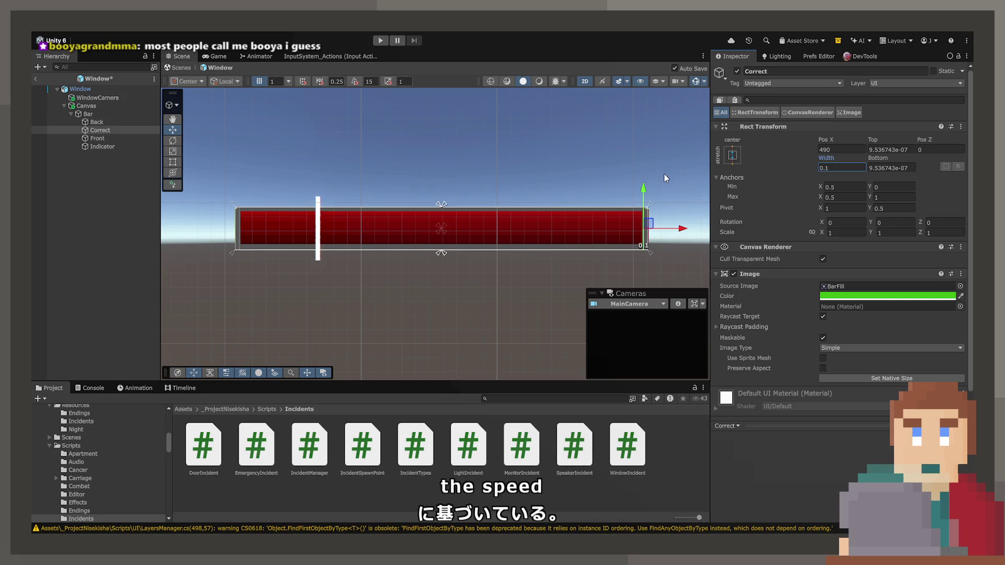
{"action": "type", "text": "100"}
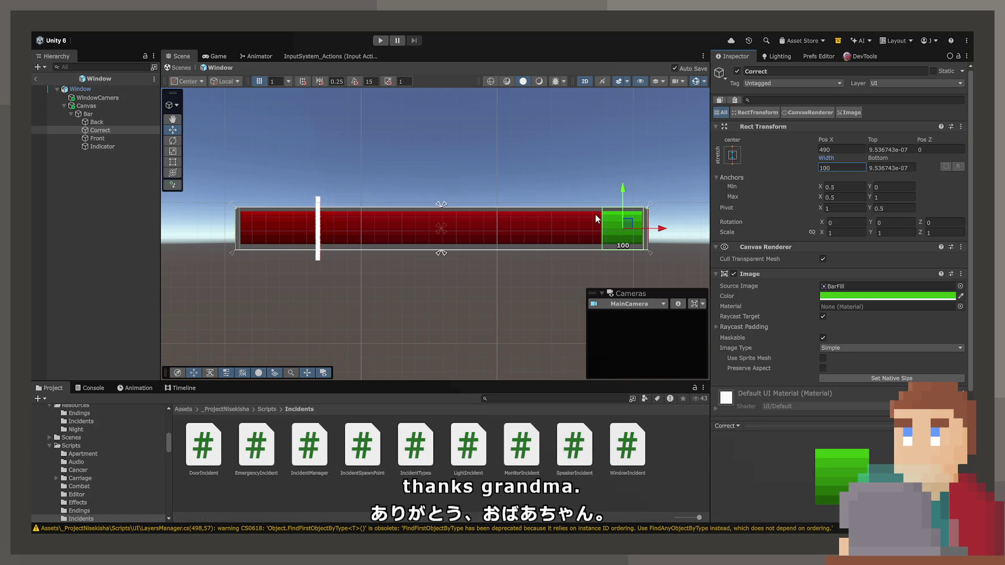
{"action": "scroll", "coordinate": [602, 225], "scroll_direction": "up", "scroll_amount": 3}
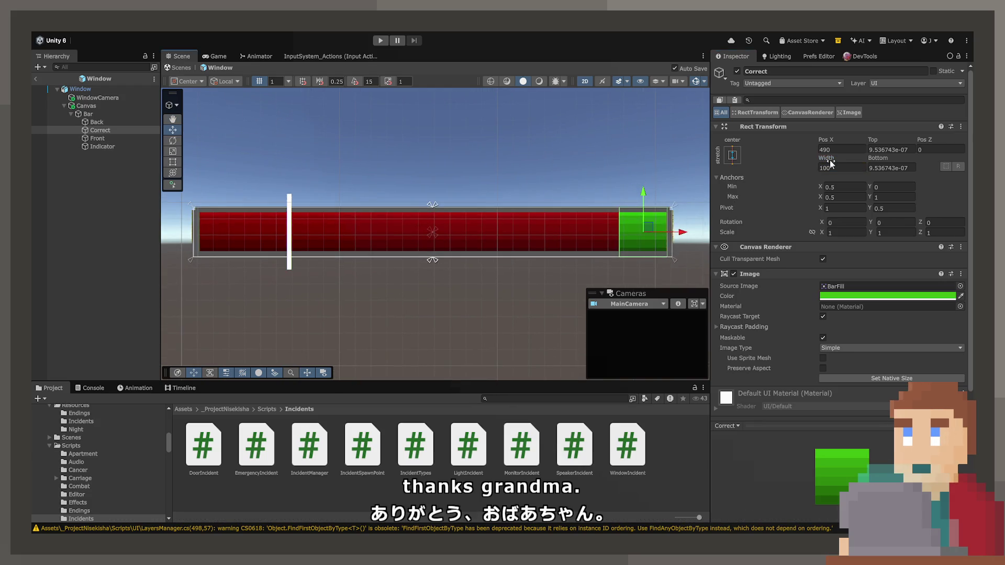
{"action": "mouse_move", "coordinate": [826, 158]}
{"action": "left_mouse_down"}
{"action": "mouse_move", "coordinate": [655, 171]}
{"action": "mouse_move", "coordinate": [766, 173]}
{"action": "left_mouse_up"}
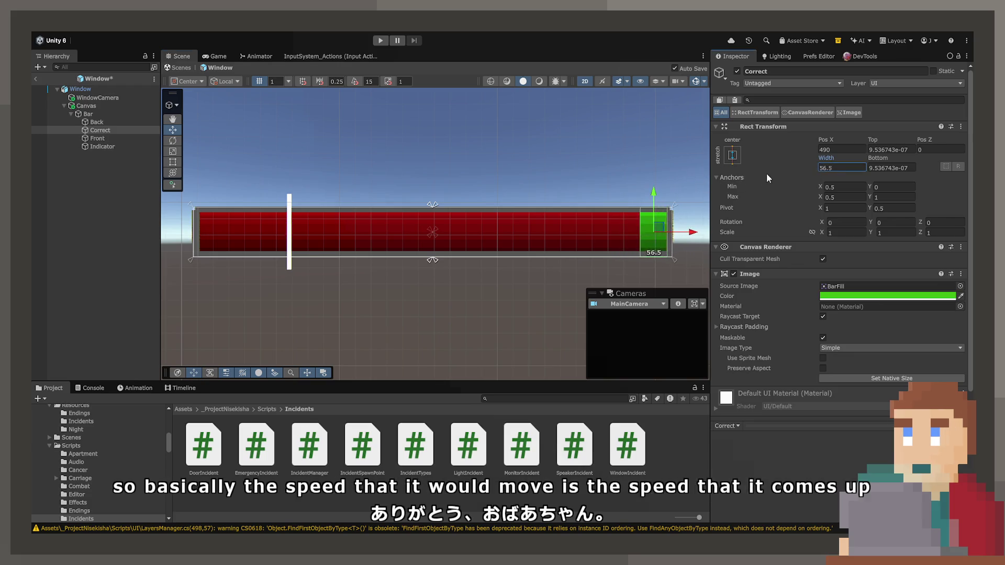
{"action": "left_click", "coordinate": [849, 167]}
{"action": "type", "text": "100"}
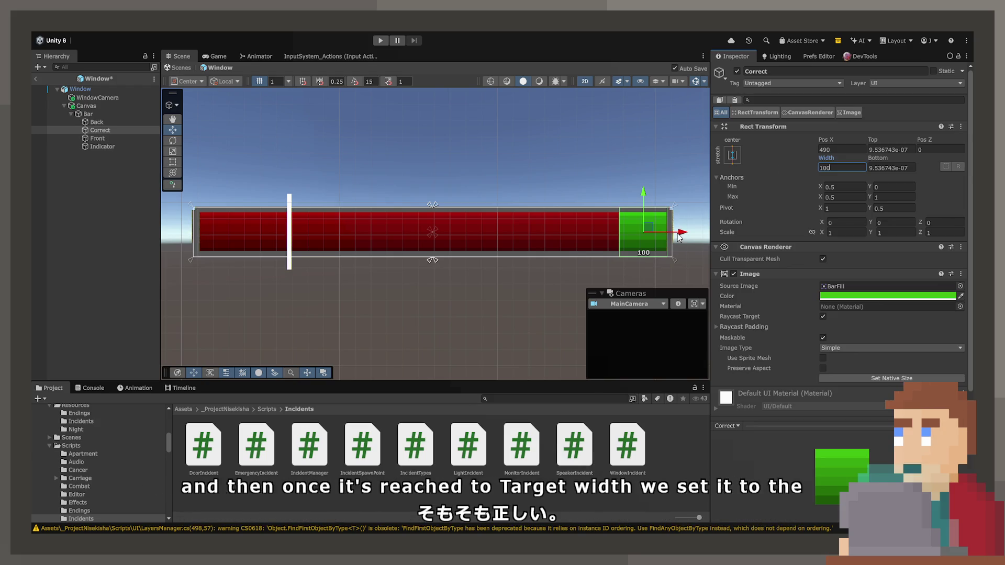
{"action": "left_click_drag", "start_coordinate": [683, 237], "coordinate": [259, 239]}
{"action": "left_click", "coordinate": [854, 149]}
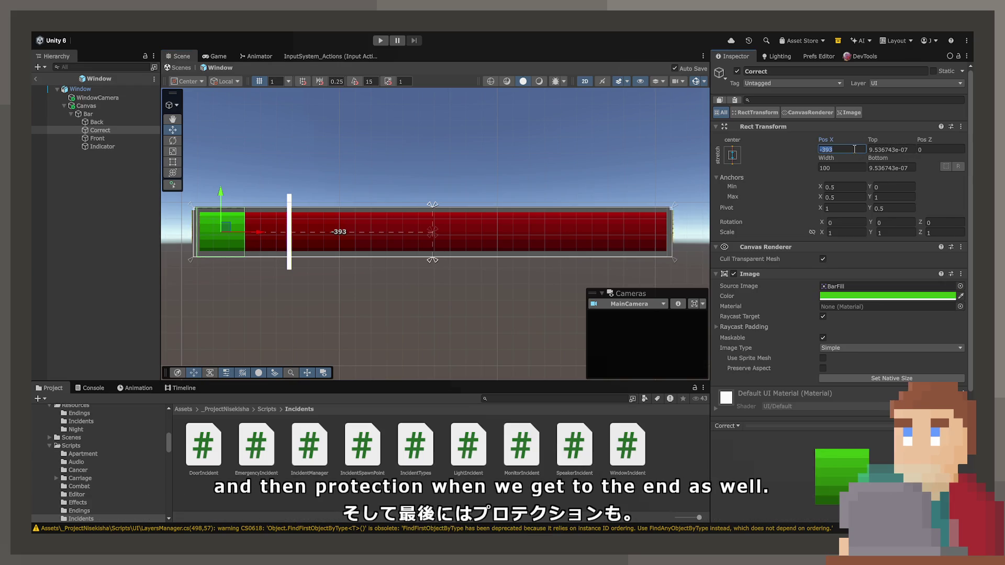
{"action": "type", "text": "400"}
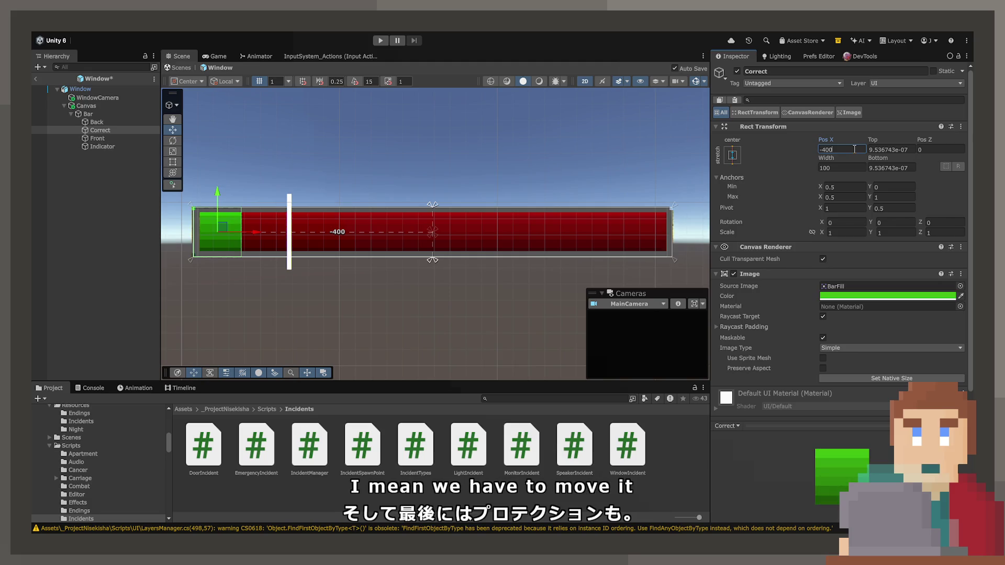
{"action": "left_click_drag", "start_coordinate": [246, 232], "coordinate": [209, 233]}
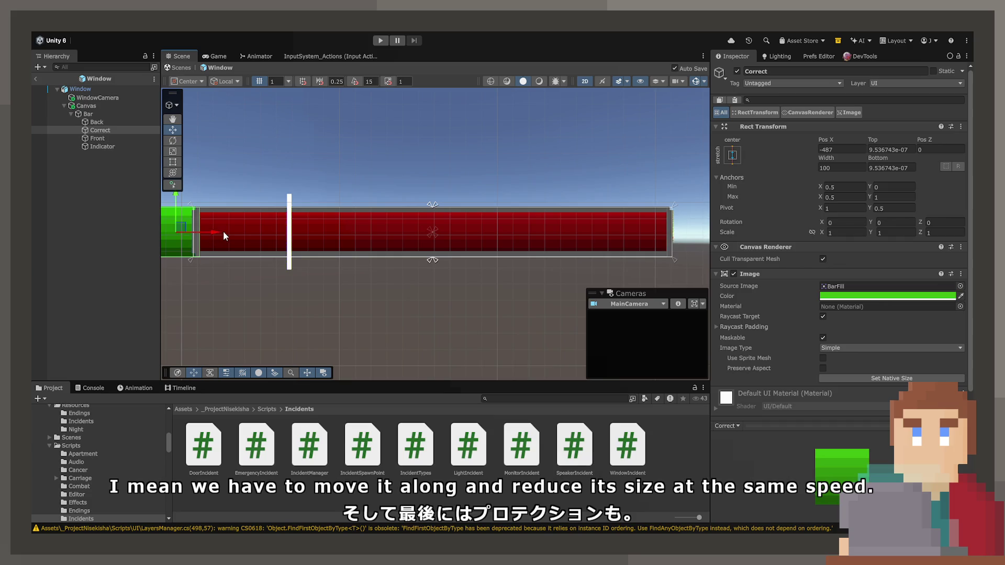
{"action": "key", "text": "ctrl+z"}
{"action": "key", "text": "ctrl+z"}
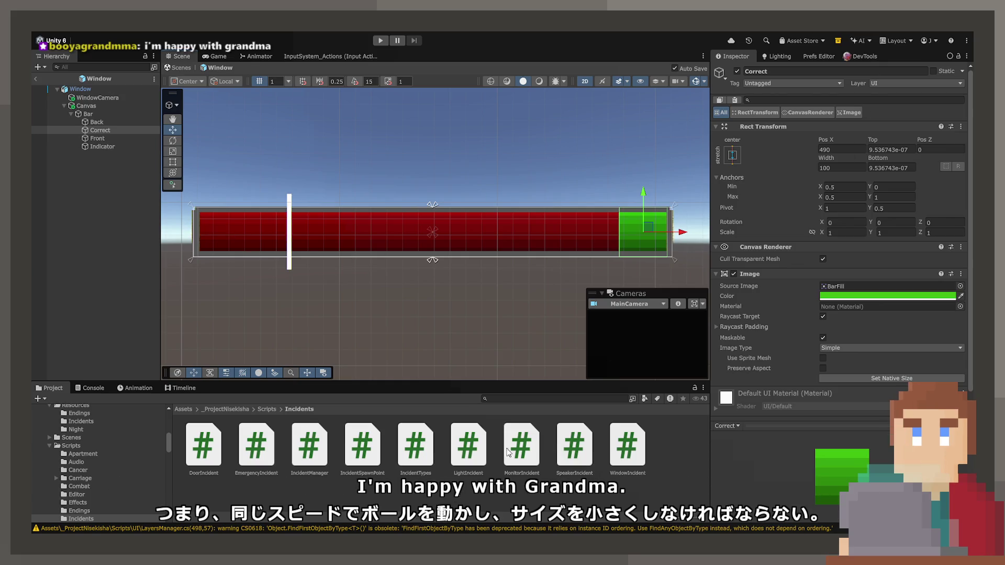
{"action": "scroll", "coordinate": [554, 237], "scroll_direction": "down", "scroll_amount": 3}
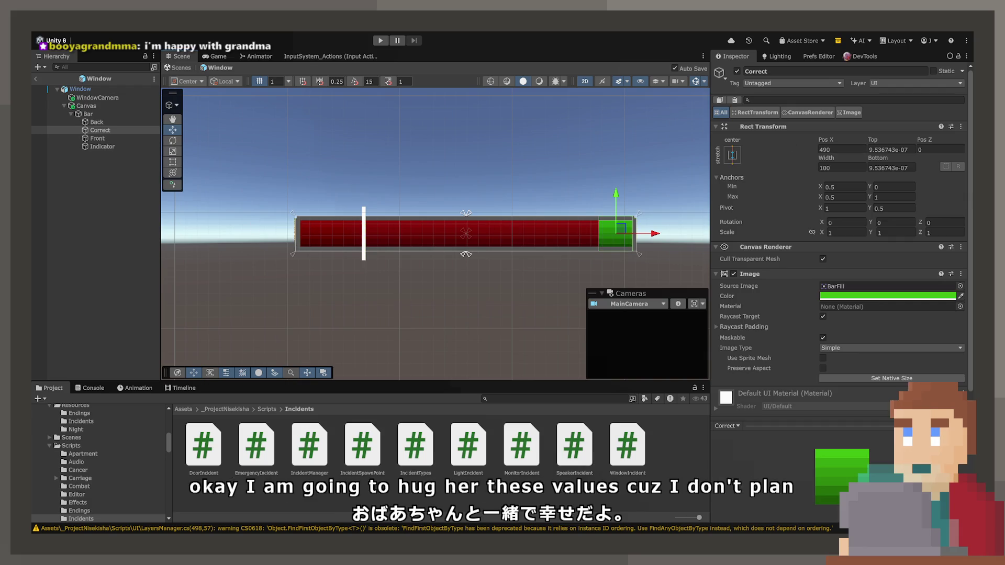
{"action": "key", "text": "alt+Tab"}
{"action": "scroll", "coordinate": [470, 356], "scroll_direction": "up", "scroll_amount": 20}
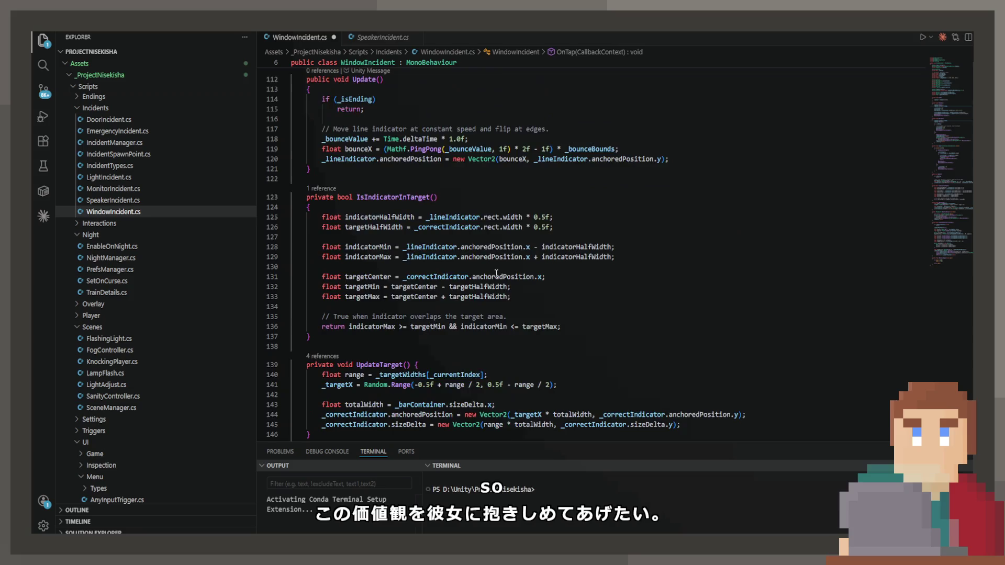
Step: Delete the bounce, _currentIndex and _targetX field declarations from WindowIncident
{"action": "scroll", "coordinate": [496, 273], "scroll_direction": "up", "scroll_amount": 20}
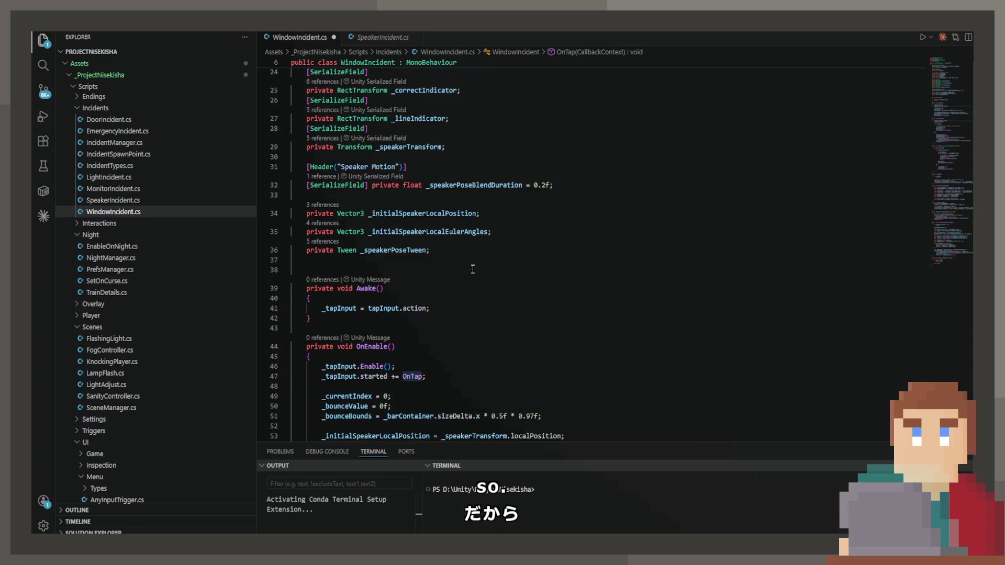
{"action": "scroll", "coordinate": [445, 220], "scroll_direction": "up", "scroll_amount": 3}
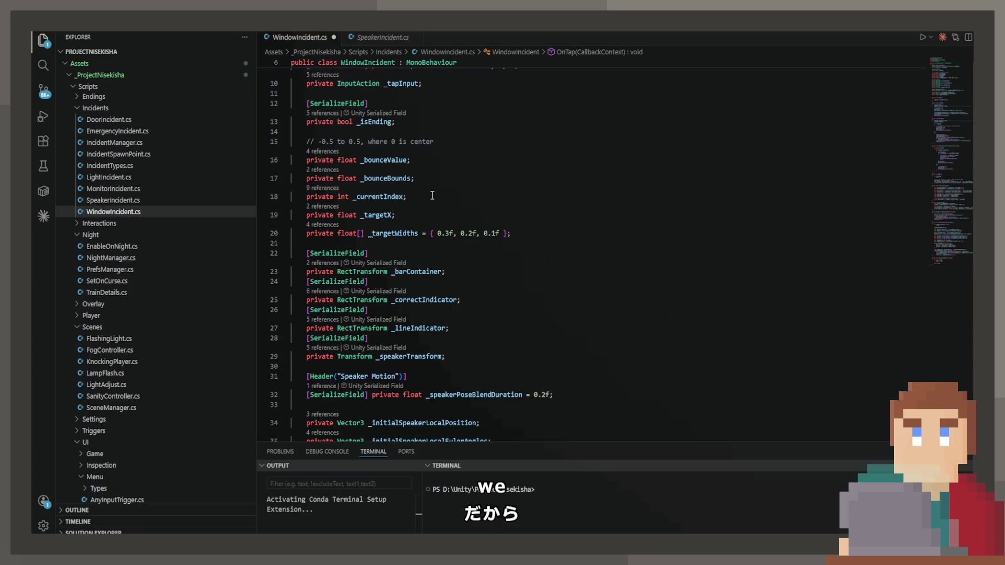
{"action": "left_click", "coordinate": [412, 157]}
{"action": "key", "text": "Down"}
{"action": "key", "text": "Down"}
{"action": "key", "text": "Down"}
{"action": "left_click", "coordinate": [388, 197], "text": "shift"}
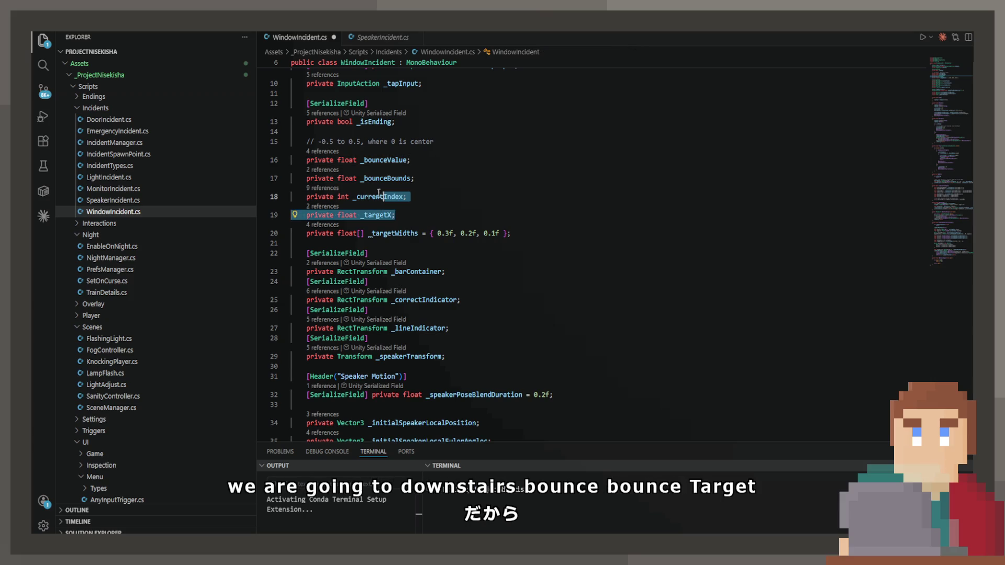
{"action": "left_click", "coordinate": [434, 142], "text": "shift"}
{"action": "key", "text": "BackSpace"}
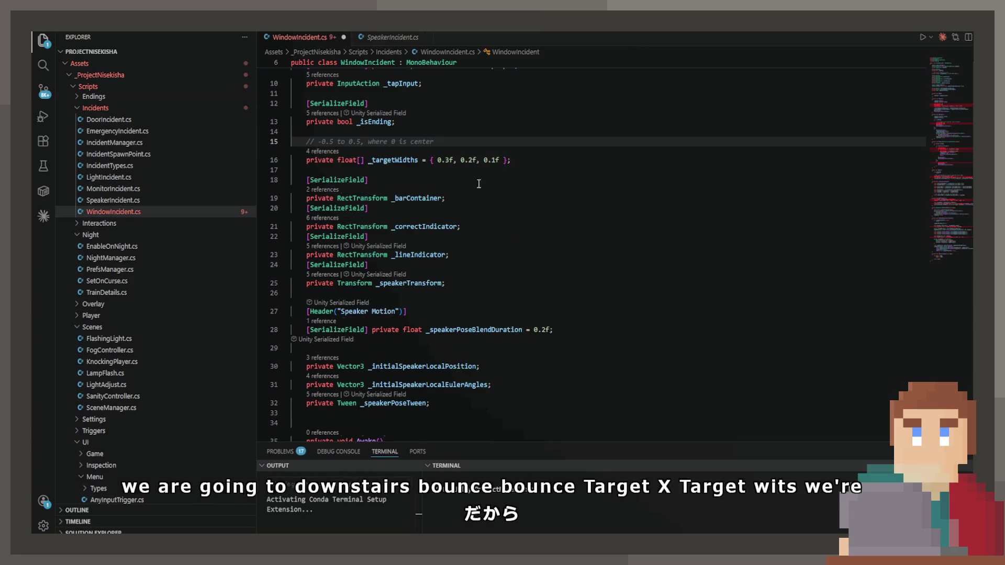
{"action": "key", "text": "BackSpace"}
Step: Delete the remaining unused field declarations, including the line indicator and speaker fields
{"action": "scroll", "coordinate": [450, 220], "scroll_direction": "down", "scroll_amount": 5}
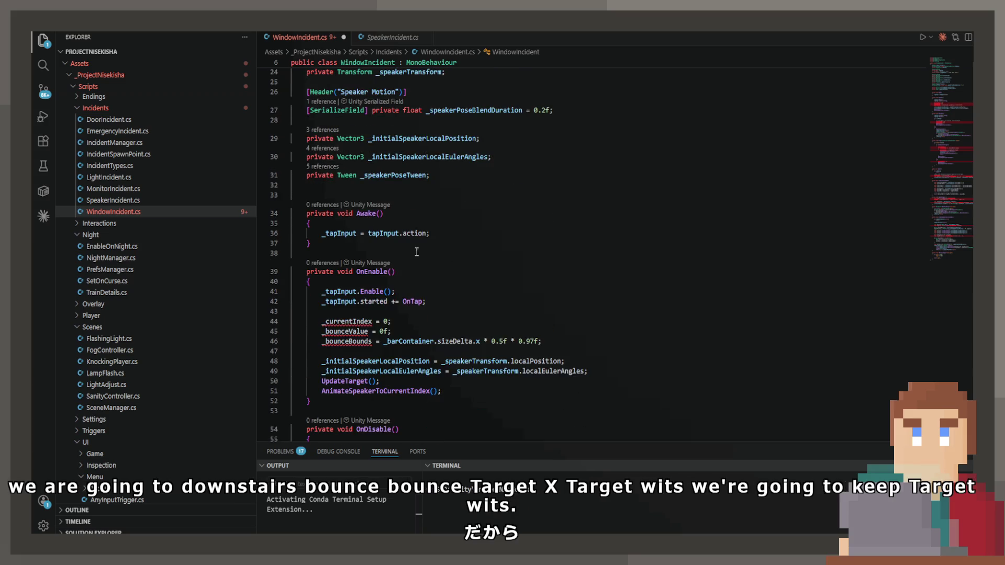
{"action": "scroll", "coordinate": [419, 255], "scroll_direction": "up", "scroll_amount": 5}
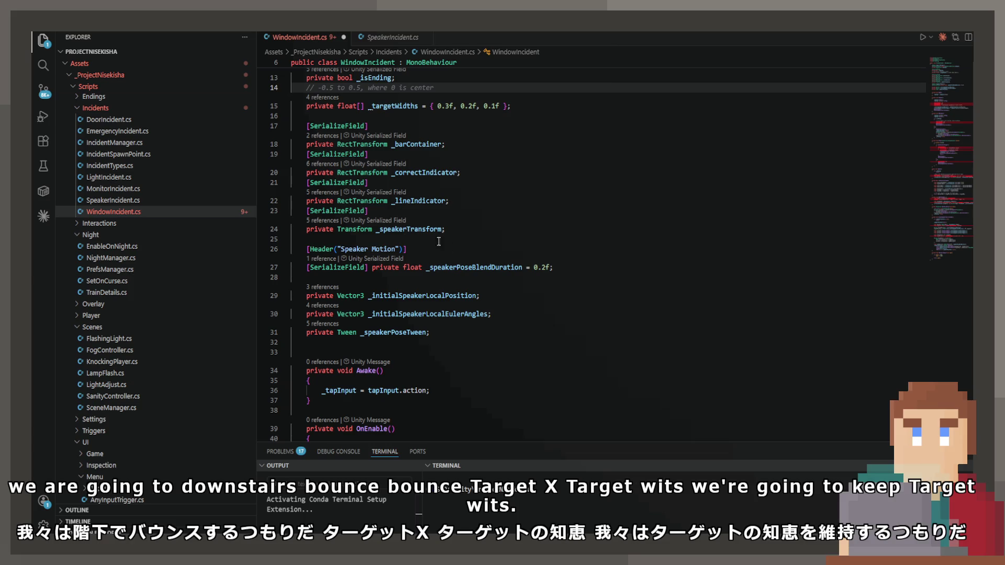
{"action": "left_click", "coordinate": [451, 333]}
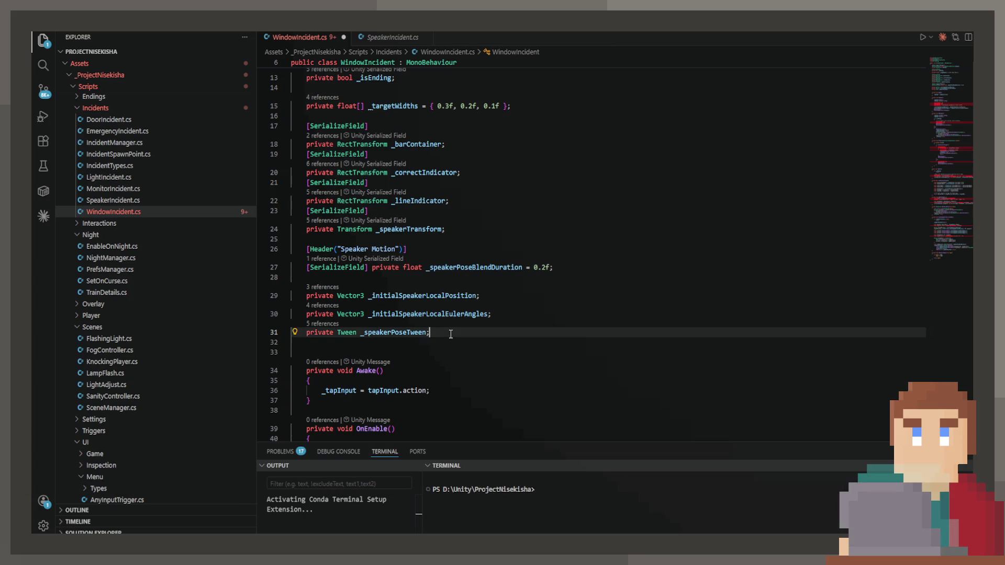
{"action": "mouse_move", "coordinate": [450, 333]}
{"action": "left_mouse_down"}
{"action": "mouse_move", "coordinate": [293, 268]}
{"action": "mouse_move", "coordinate": [254, 183]}
{"action": "left_mouse_up"}
{"action": "key", "text": "BackSpace"}
{"action": "key", "text": "BackSpace"}
Step: Remove the _barContainer field, then delete Update and every helper method below it
{"action": "left_click_drag", "start_coordinate": [497, 142], "coordinate": [293, 117]}
{"action": "key", "text": "BackSpace"}
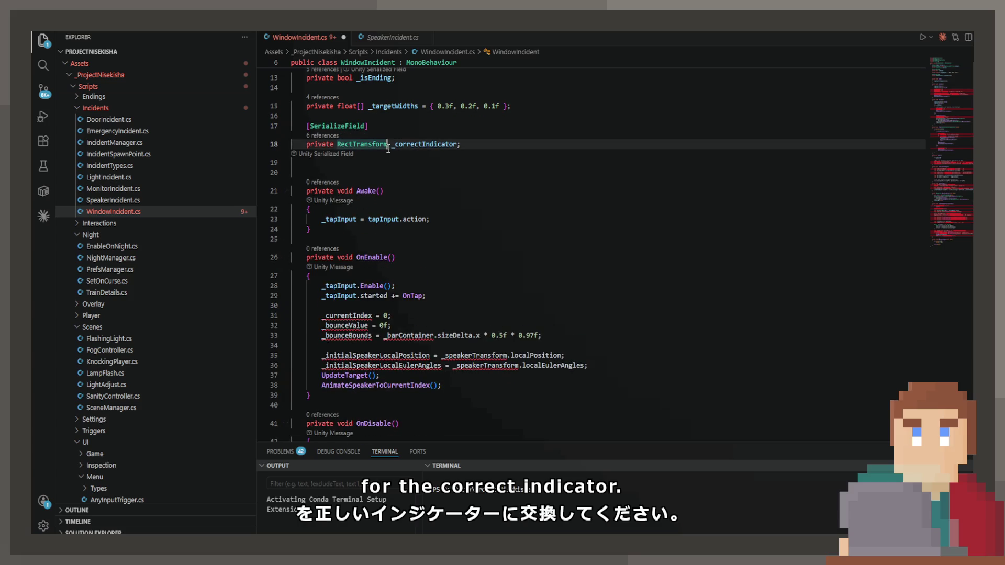
{"action": "key", "text": "Delete"}
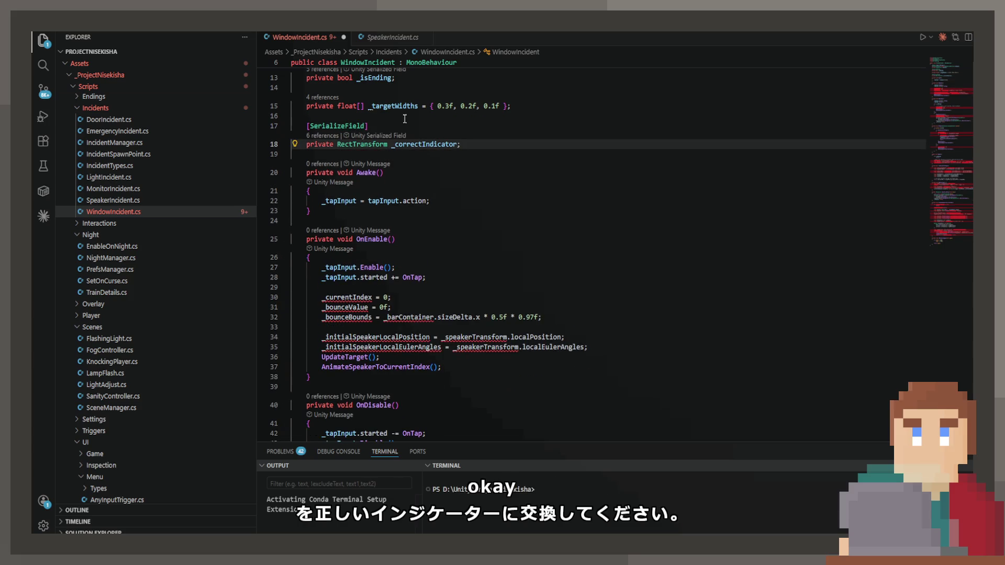
{"action": "scroll", "coordinate": [404, 119], "scroll_direction": "up", "scroll_amount": 3}
{"action": "scroll", "coordinate": [465, 215], "scroll_direction": "down", "scroll_amount": 6}
{"action": "scroll", "coordinate": [451, 232], "scroll_direction": "down", "scroll_amount": 20}
{"action": "scroll", "coordinate": [401, 251], "scroll_direction": "down", "scroll_amount": 15}
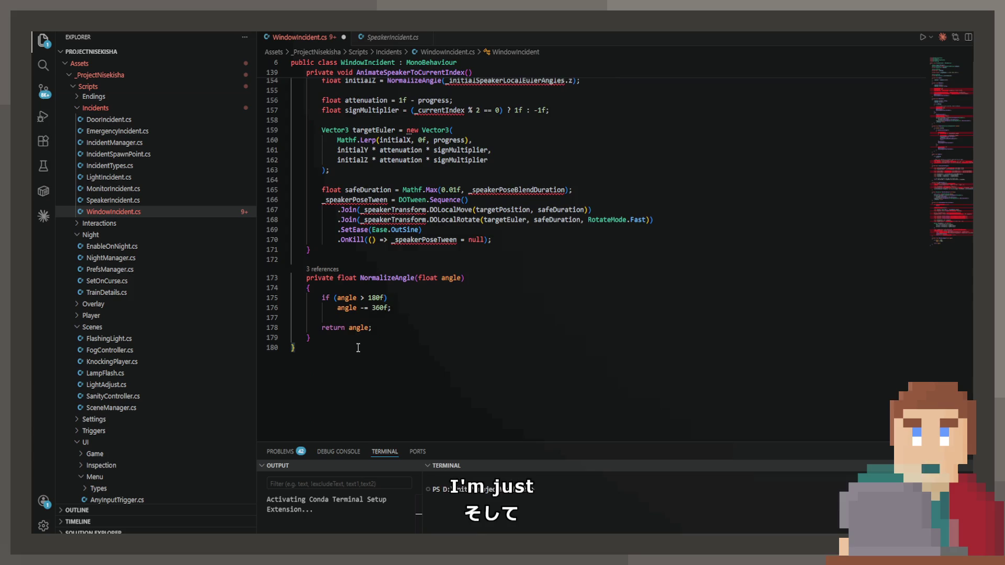
{"action": "mouse_move", "coordinate": [309, 348]}
{"action": "left_mouse_down"}
{"action": "mouse_move", "coordinate": [314, 330]}
{"action": "mouse_move", "coordinate": [398, 282]}
{"action": "mouse_move", "coordinate": [410, 253]}
{"action": "mouse_move", "coordinate": [509, 306]}
{"action": "mouse_move", "coordinate": [314, 220]}
{"action": "mouse_move", "coordinate": [291, 359]}
{"action": "mouse_move", "coordinate": [285, 344]}
{"action": "left_mouse_up"}
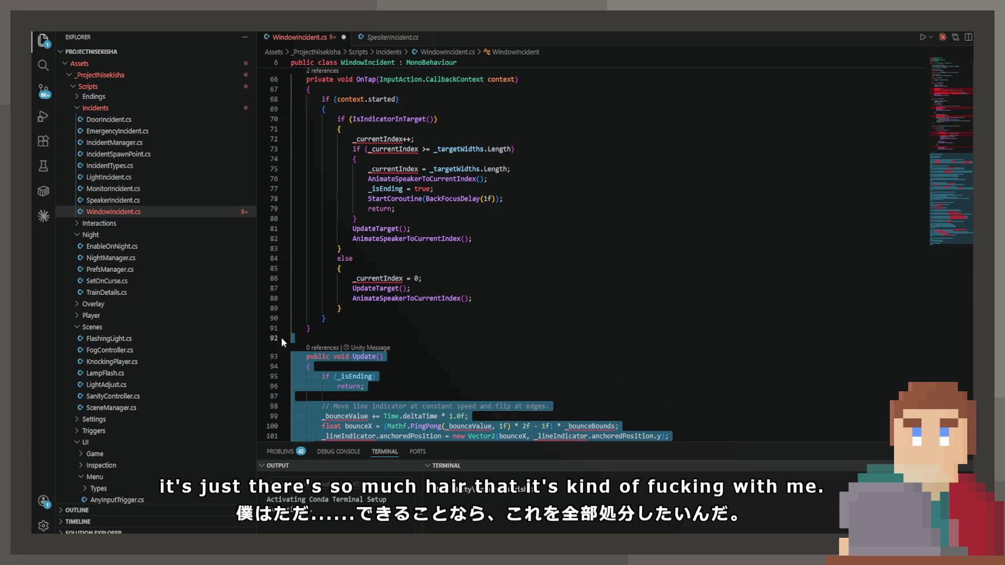
{"action": "key", "text": "Delete"}
Step: Delete the reset and speaker setup code from OnEnable, leaving the _tapInput hookup
{"action": "scroll", "coordinate": [313, 325], "scroll_direction": "up", "scroll_amount": 2}
{"action": "scroll", "coordinate": [315, 324], "scroll_direction": "up", "scroll_amount": 10}
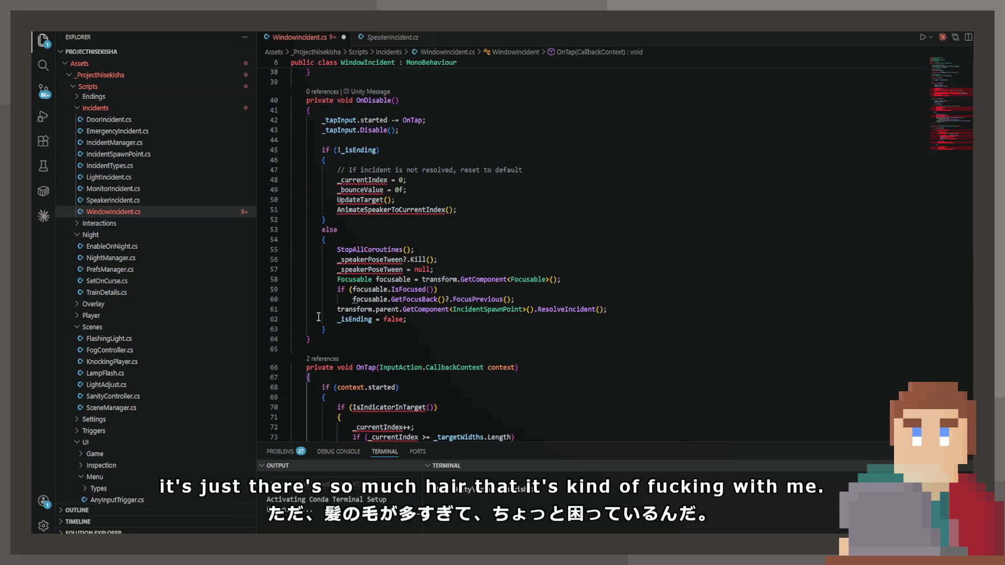
{"action": "scroll", "coordinate": [325, 301], "scroll_direction": "down", "scroll_amount": 2}
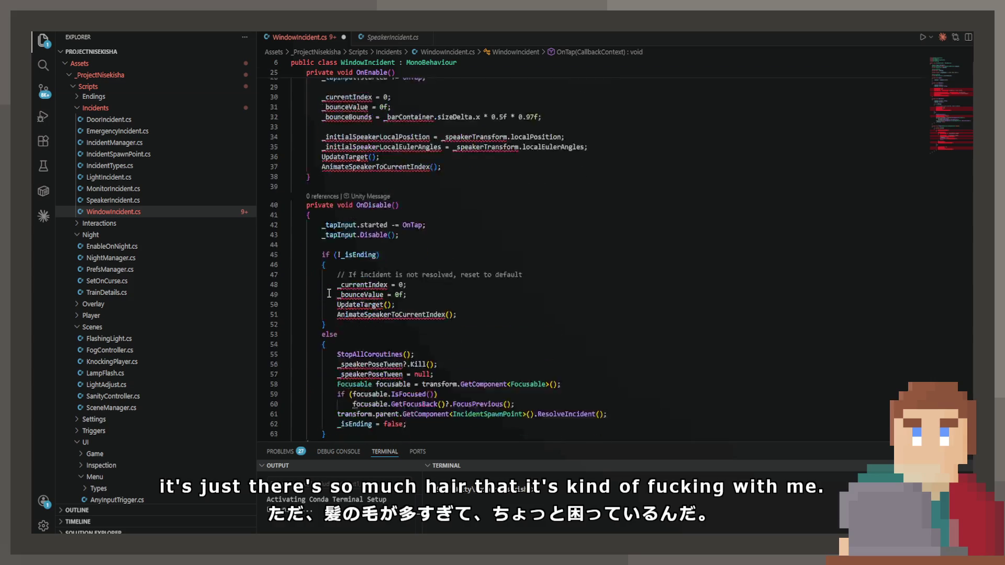
{"action": "scroll", "coordinate": [341, 234], "scroll_direction": "up", "scroll_amount": 4}
{"action": "scroll", "coordinate": [342, 234], "scroll_direction": "up", "scroll_amount": 3}
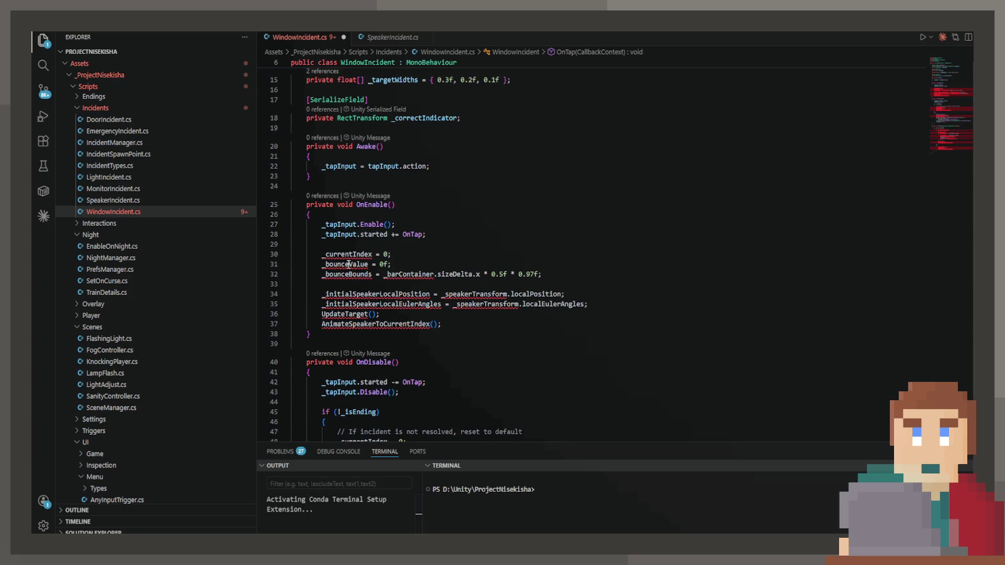
{"action": "left_click_drag", "start_coordinate": [448, 323], "coordinate": [427, 234]}
{"action": "key", "text": "BackSpace"}
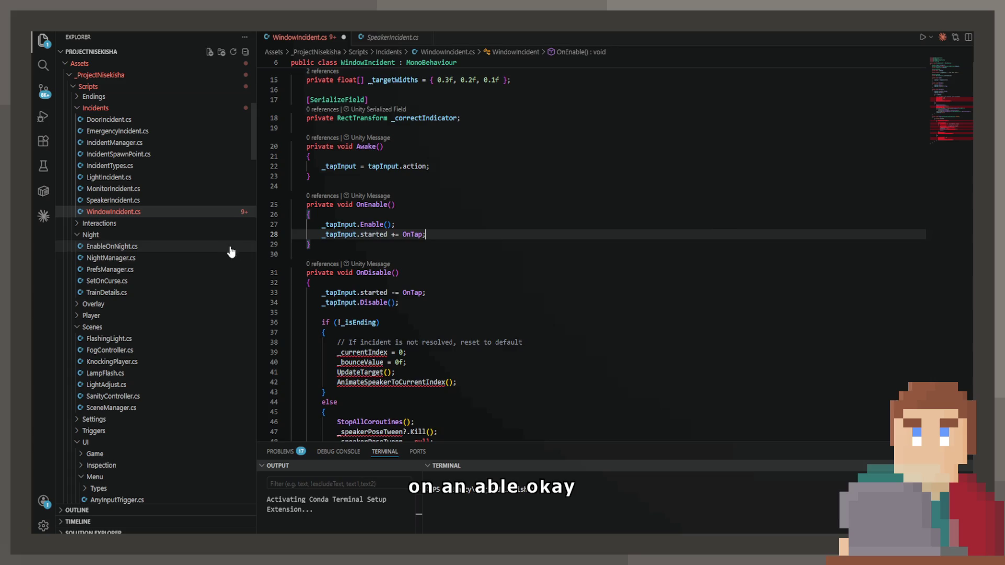
Step: Delete OnDisable's if/else reset block so it only unhooks input
{"action": "scroll", "coordinate": [359, 375], "scroll_direction": "down", "scroll_amount": 4}
{"action": "mouse_move", "coordinate": [358, 375]}
{"action": "left_mouse_down"}
{"action": "mouse_move", "coordinate": [294, 231]}
{"action": "mouse_move", "coordinate": [264, 197]}
{"action": "left_mouse_up"}
{"action": "key", "text": "BackSpace"}
{"action": "key", "text": "BackSpace"}
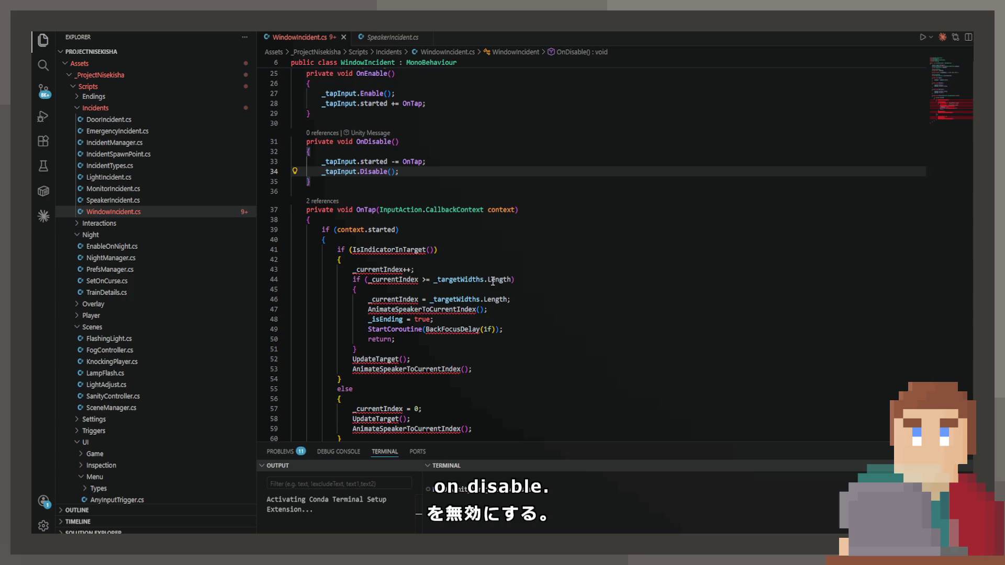
Step: Replace OnTap's old logic with a comment: check if indicator is within the correct width range
{"action": "scroll", "coordinate": [468, 272], "scroll_direction": "down", "scroll_amount": 2}
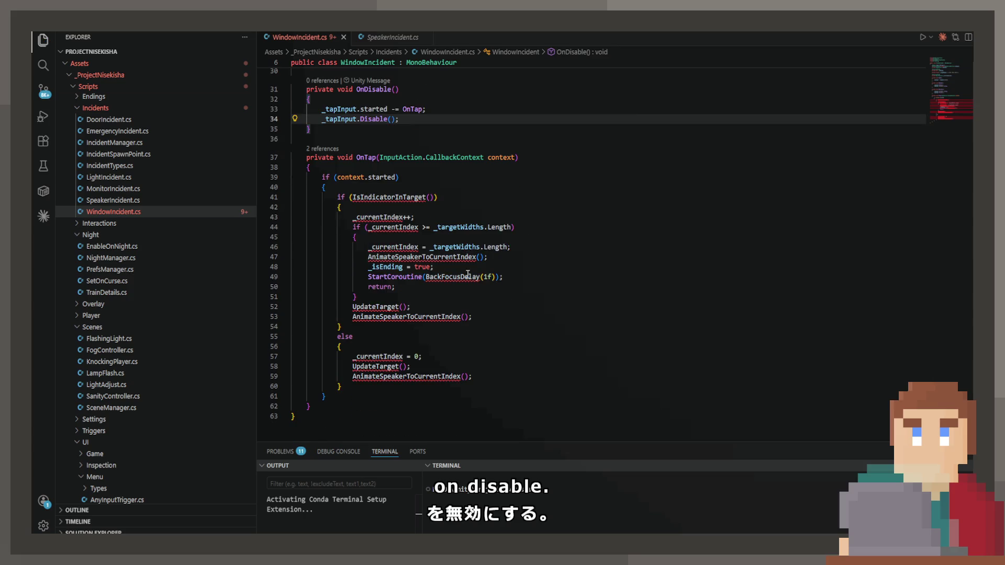
{"action": "mouse_move", "coordinate": [455, 272]}
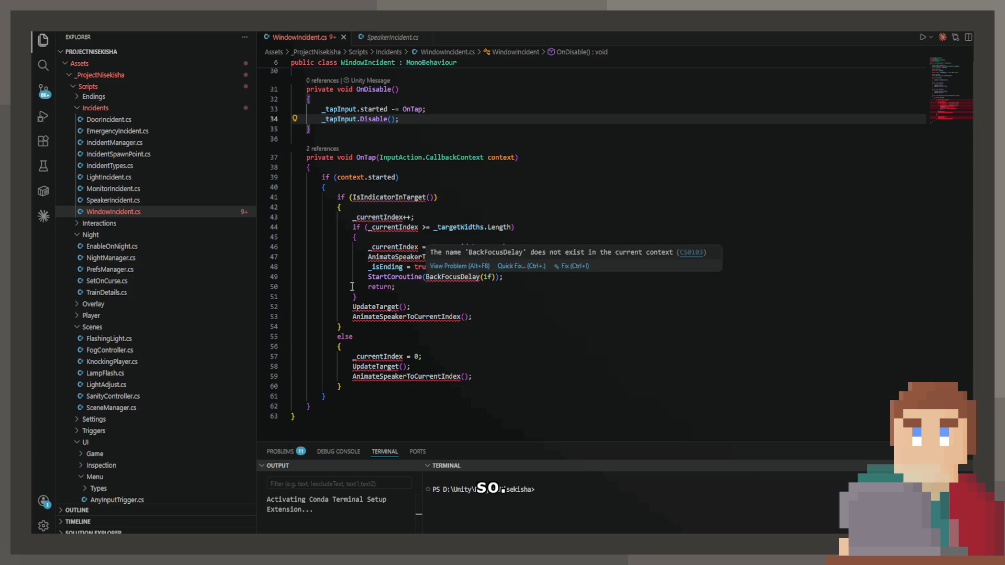
{"action": "mouse_move", "coordinate": [347, 387]}
{"action": "left_mouse_down"}
{"action": "mouse_move", "coordinate": [328, 203]}
{"action": "mouse_move", "coordinate": [337, 197]}
{"action": "left_mouse_up"}
{"action": "key", "text": "BackSpace"}
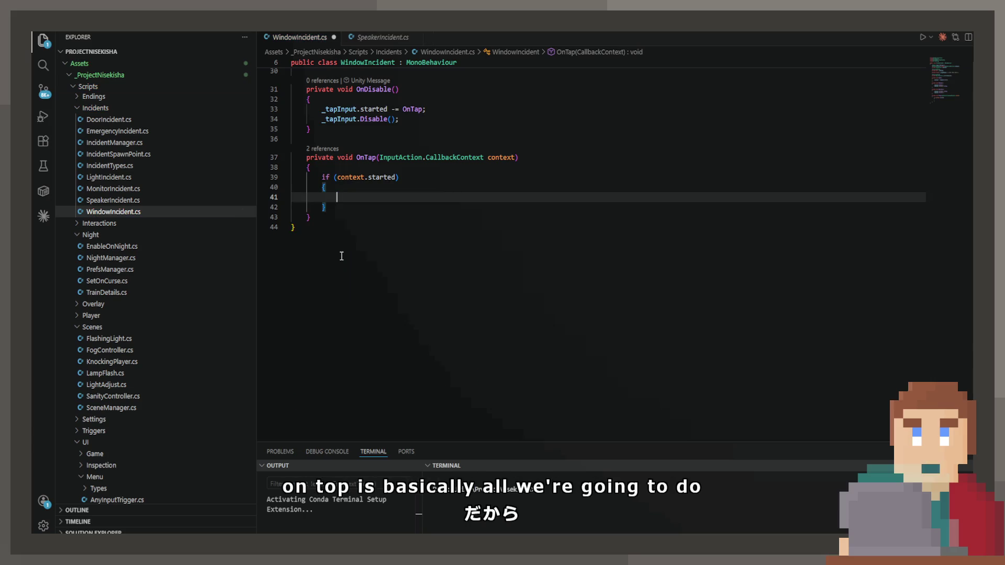
{"action": "type", "text": "// Cjhe"}
{"action": "type", "text": "heck "}
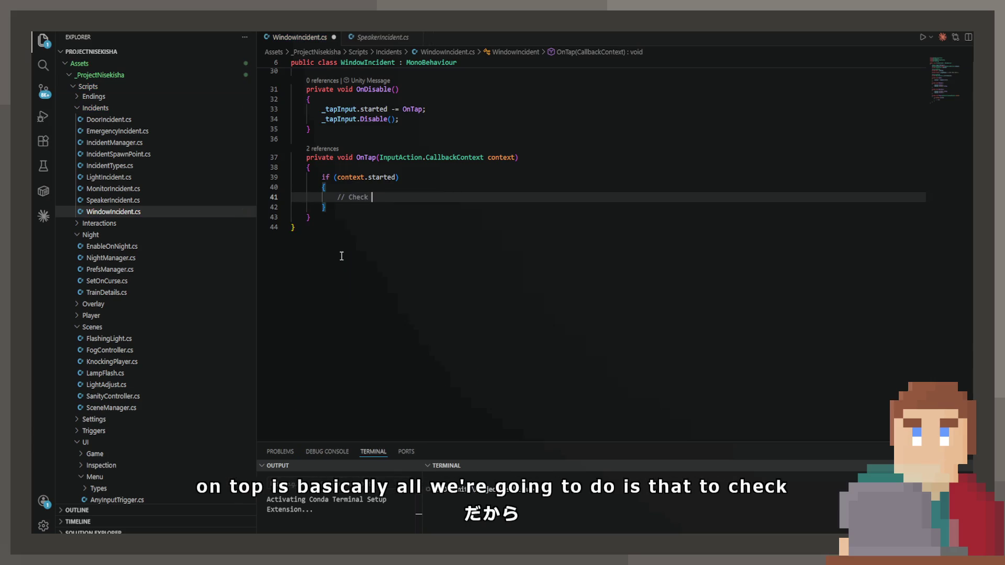
{"action": "type", "text": "e if "}
{"action": "type", "text": "the c"}
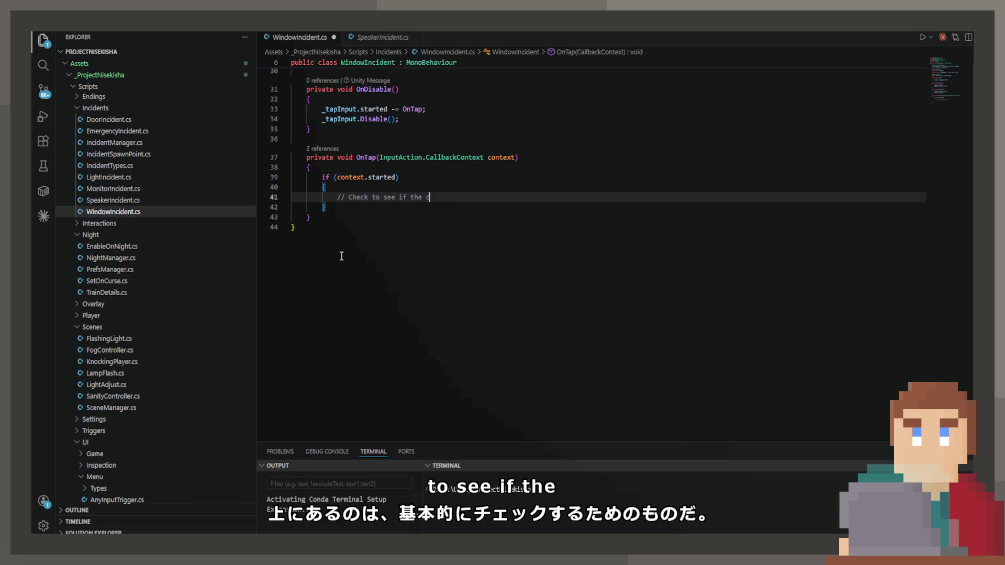
{"action": "type", "text": "re"}
{"action": "type", "text": " ind"}
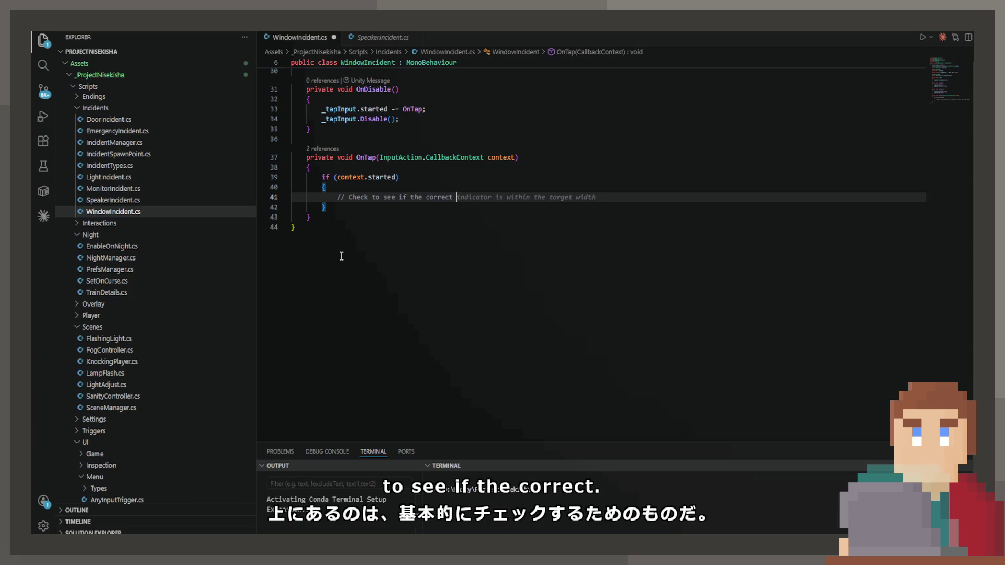
{"action": "type", "text": "or"}
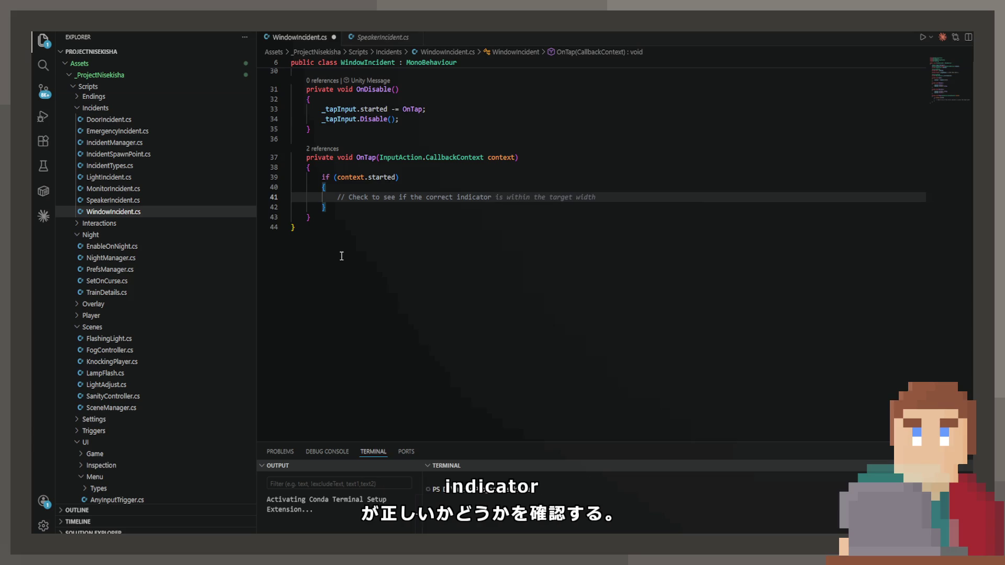
{"action": "key", "text": "ctrl+BackSpace"}
{"action": "key", "text": "ctrl+BackSpace"}
{"action": "type", "text": "in"}
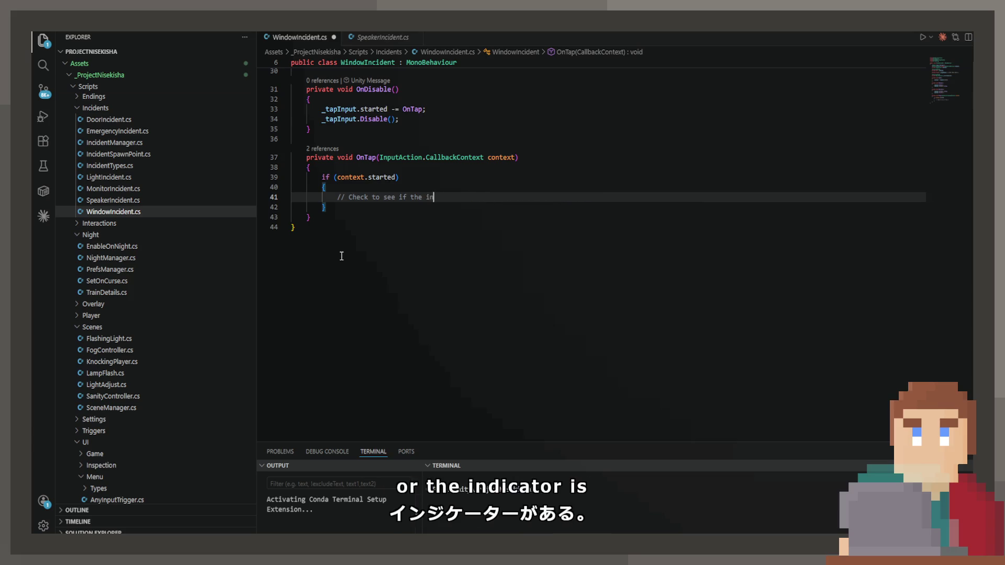
{"action": "type", "text": "dicator is within the co"}
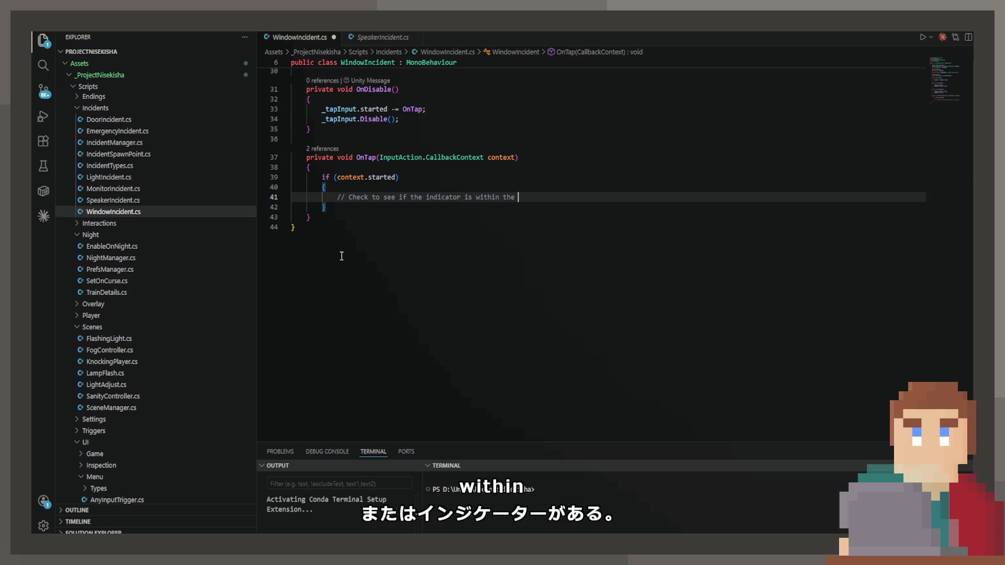
{"action": "type", "text": "rrect width range"}
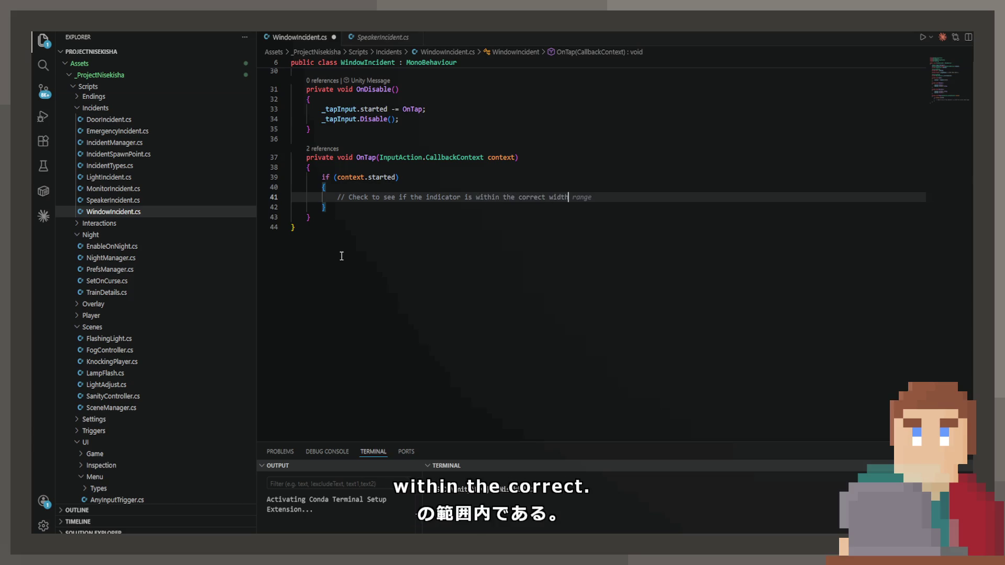
{"action": "left_click", "coordinate": [433, 225]}
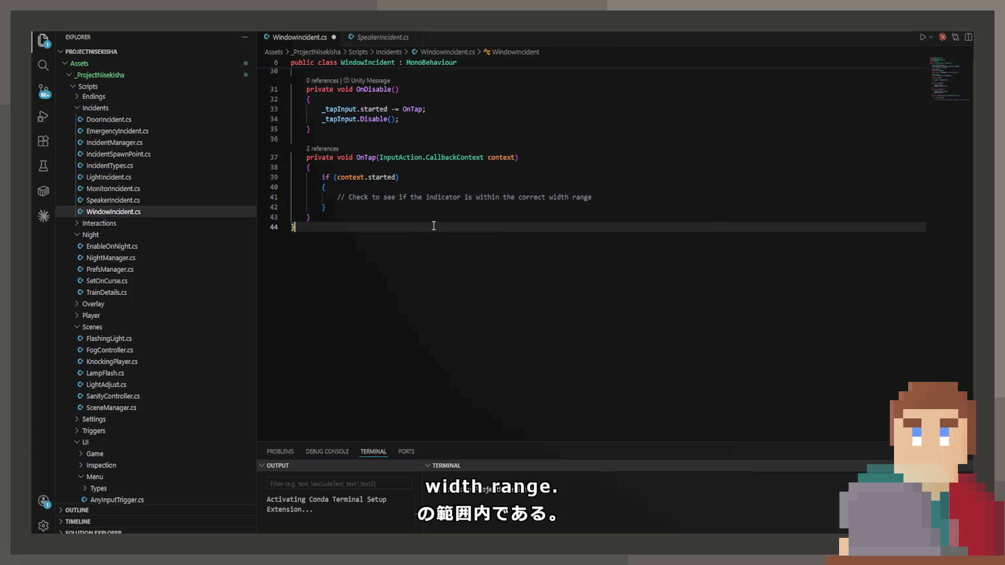
Step: Start writing a new private void Update method below OnTap
{"action": "scroll", "coordinate": [408, 345], "scroll_direction": "up", "scroll_amount": 5}
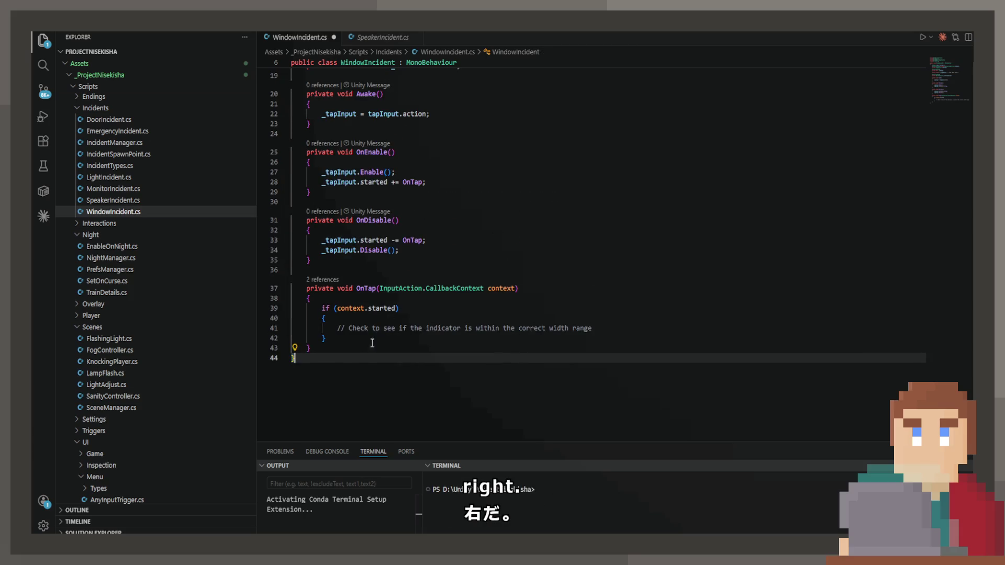
{"action": "left_click", "coordinate": [365, 348]}
{"action": "type", "text": "riva"}
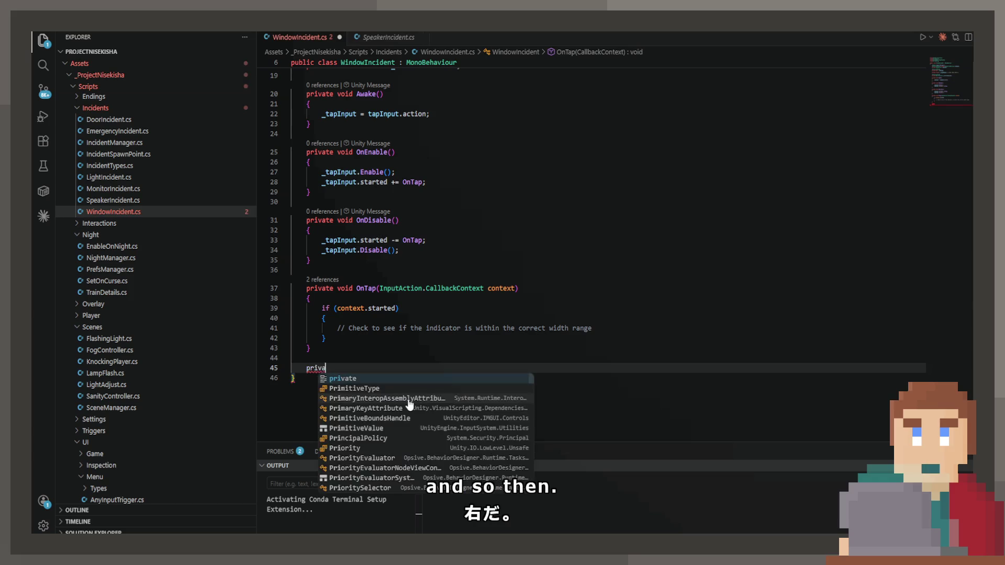
{"action": "type", "text": "te void Up"}
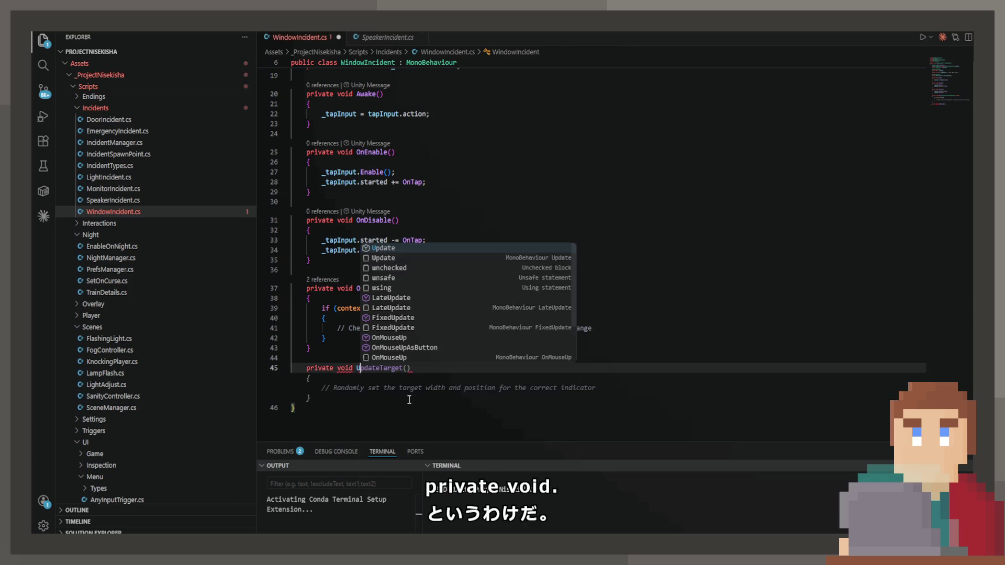
Step: Add an UpdateTarget method stub and the suggested if/else block in OnTap, saving the script
{"action": "key", "text": "Return"}
{"action": "key", "text": "ctrl+z"}
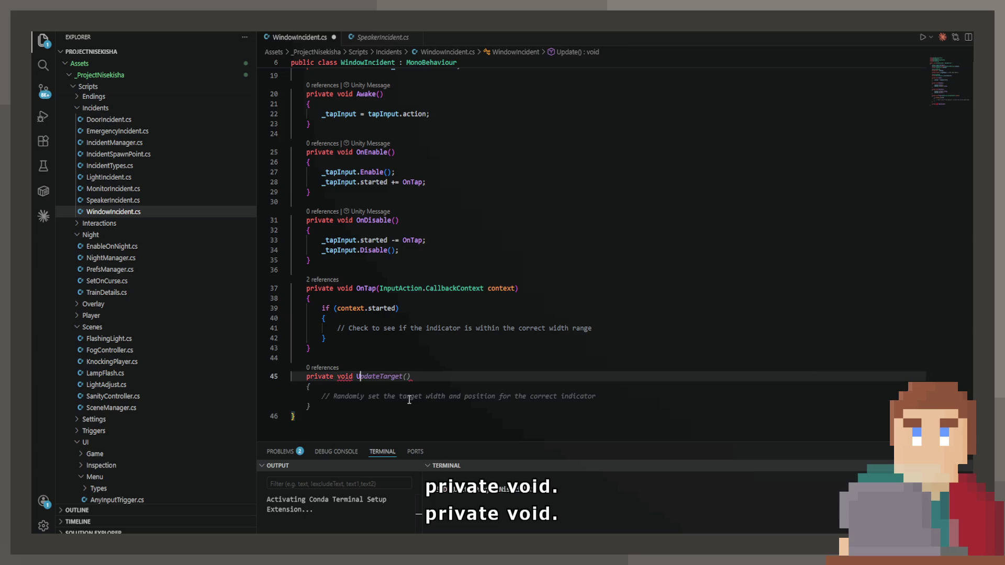
{"action": "key", "text": "Tab"}
{"action": "key", "text": "ctrl+s"}
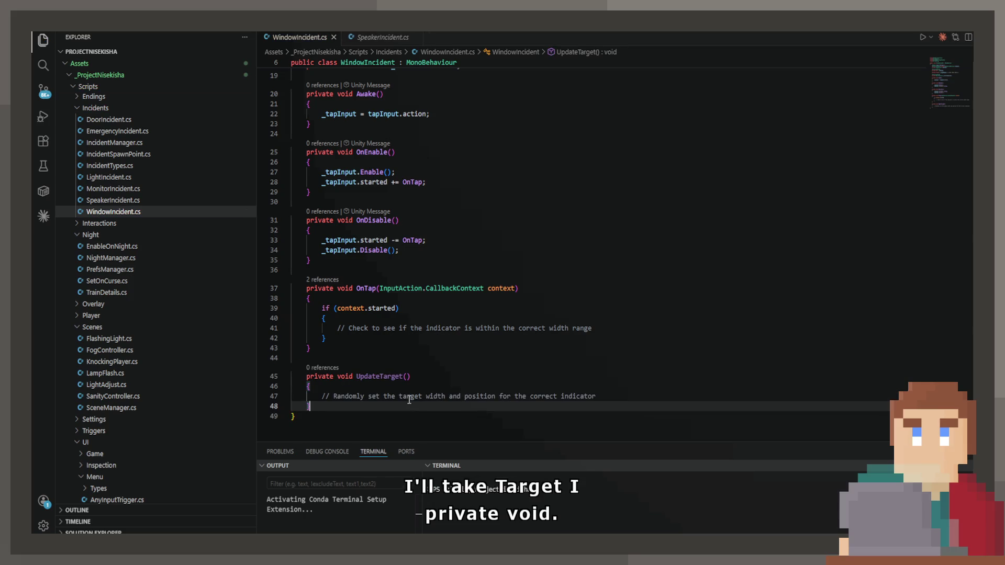
{"action": "left_click", "coordinate": [620, 401]}
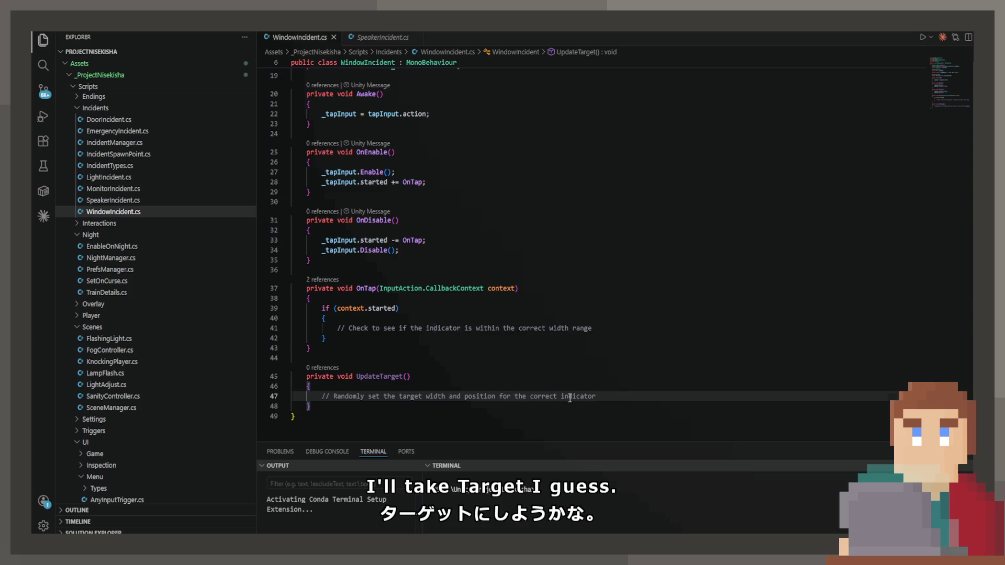
{"action": "left_click_drag", "start_coordinate": [600, 399], "coordinate": [324, 401]}
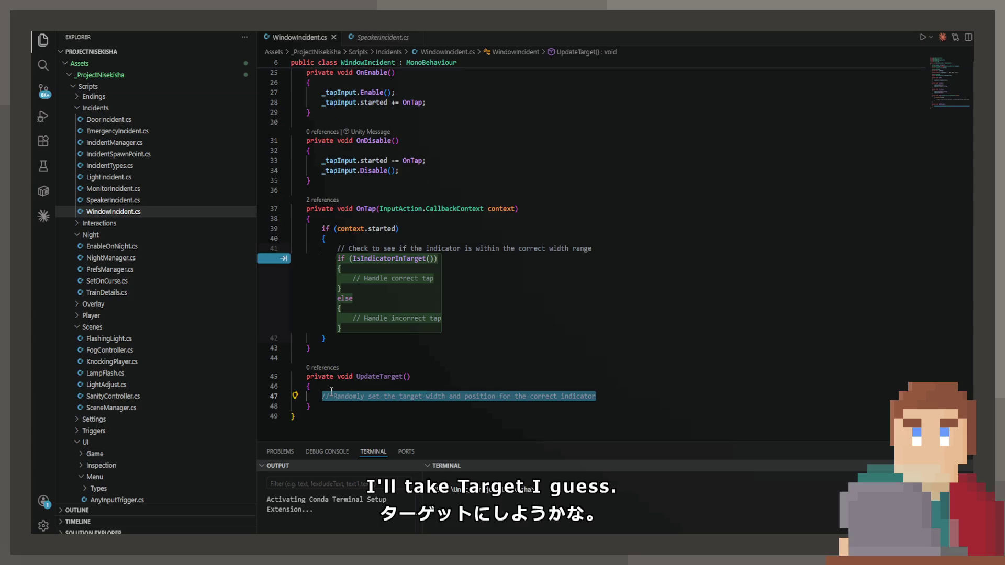
{"action": "key", "text": "Tab"}
{"action": "key", "text": "Tab"}
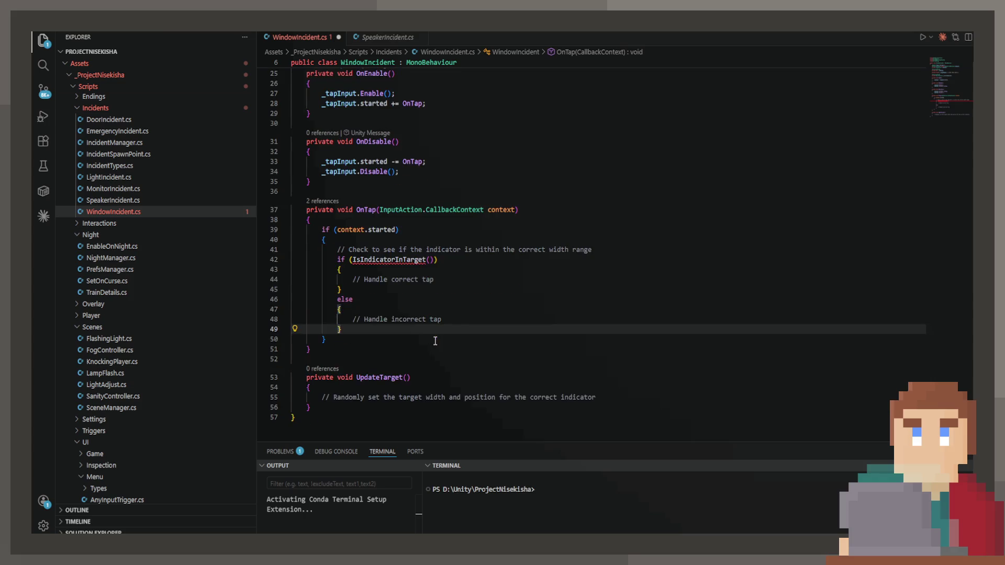
Step: Add a private bool IsIndicatorInTarget() method returning true below OnTap and save
{"action": "left_click", "coordinate": [373, 348]}
{"action": "key", "text": "Return"}
{"action": "key", "text": "Return"}
{"action": "type", "text": "privat"}
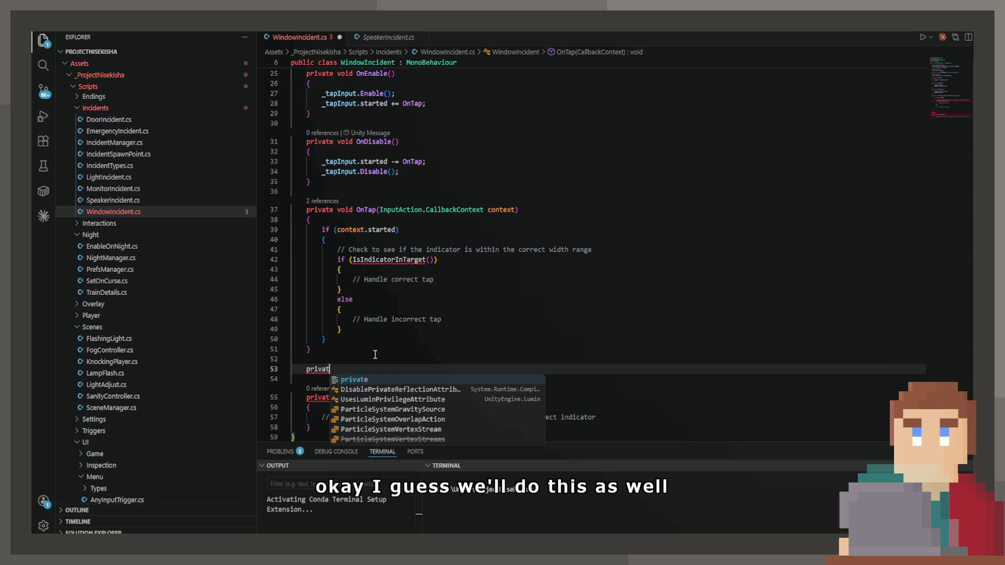
{"action": "type", "text": "e bool IsIn"}
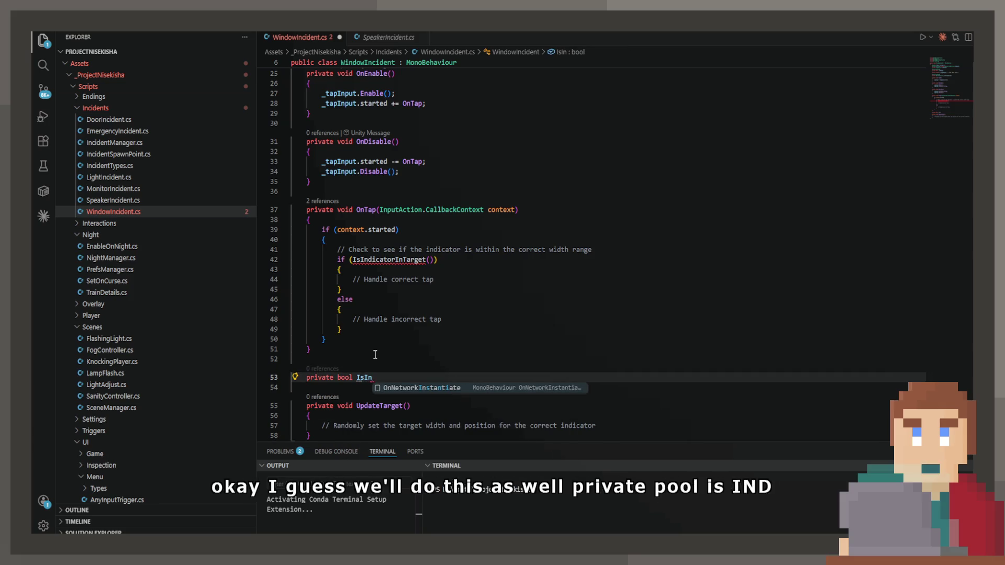
{"action": "key", "text": "Tab"}
{"action": "key", "text": "ctrl+s"}
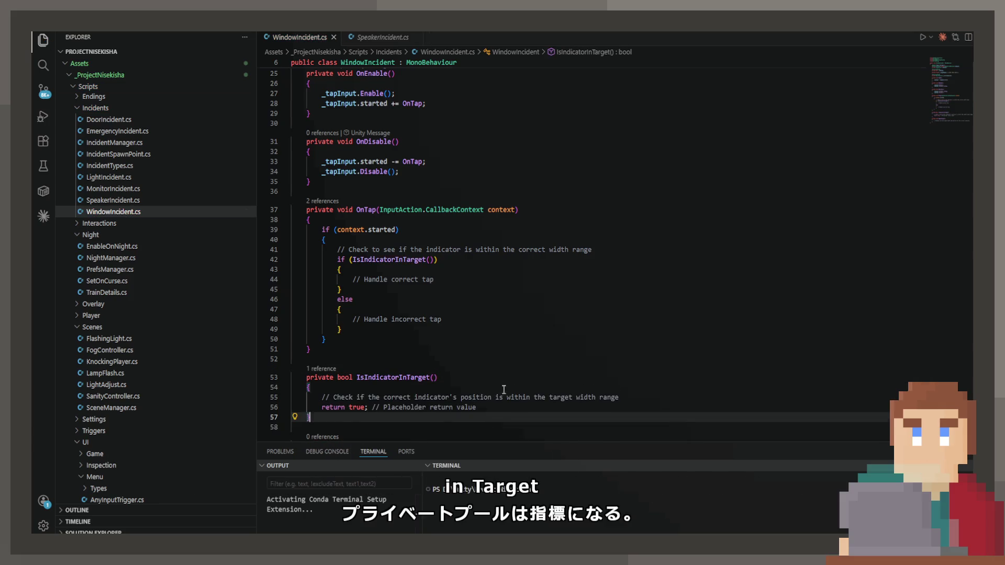
{"action": "scroll", "coordinate": [503, 389], "scroll_direction": "down", "scroll_amount": 5}
{"action": "scroll", "coordinate": [476, 330], "scroll_direction": "up", "scroll_amount": 5}
{"action": "scroll", "coordinate": [477, 330], "scroll_direction": "up", "scroll_amount": 8}
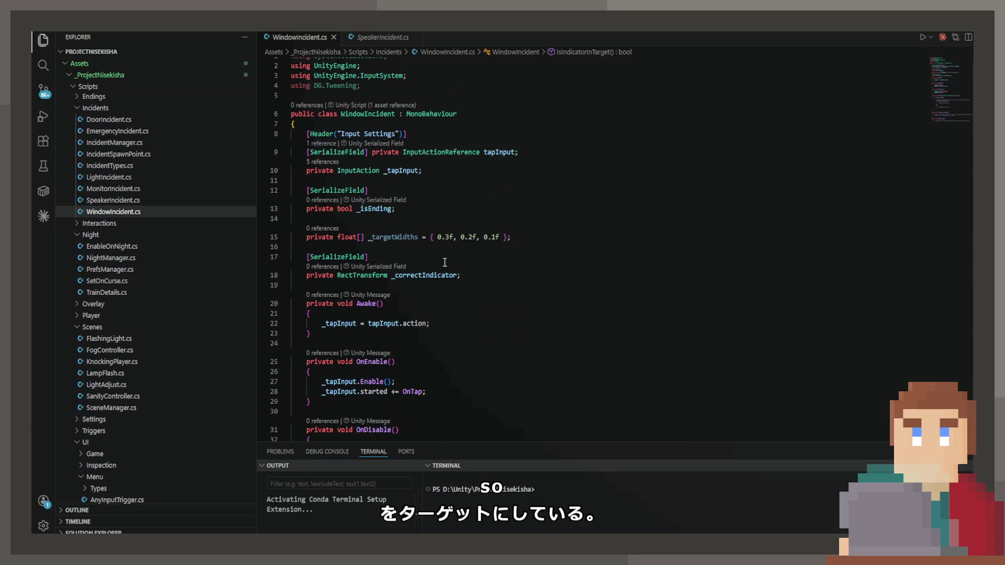
Step: In OnEnable, set _correctIndicator.position's X to Random.Range(-100f, 100f), keeping Y and Z, and save
{"action": "double_click", "coordinate": [392, 239]}
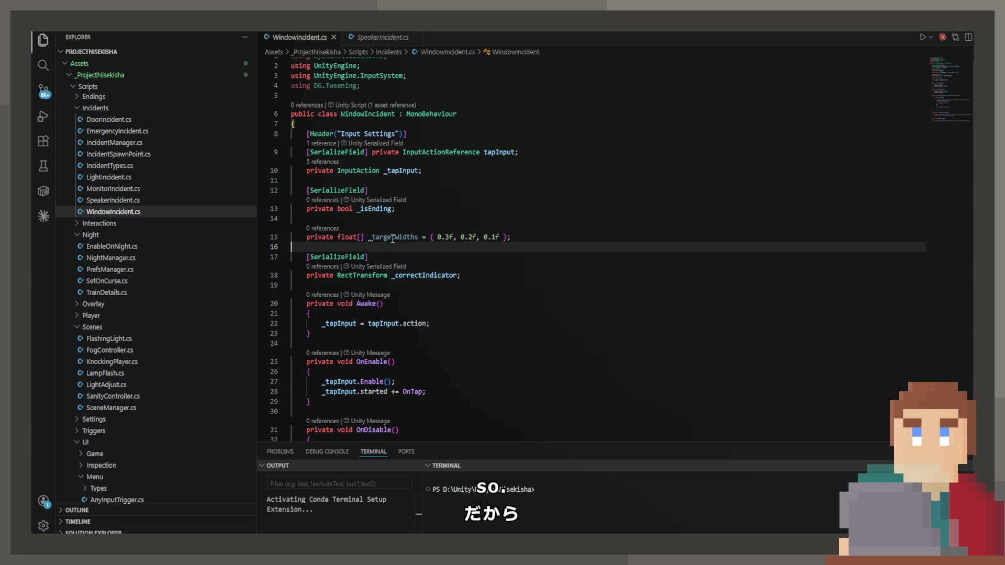
{"action": "left_click", "coordinate": [451, 390]}
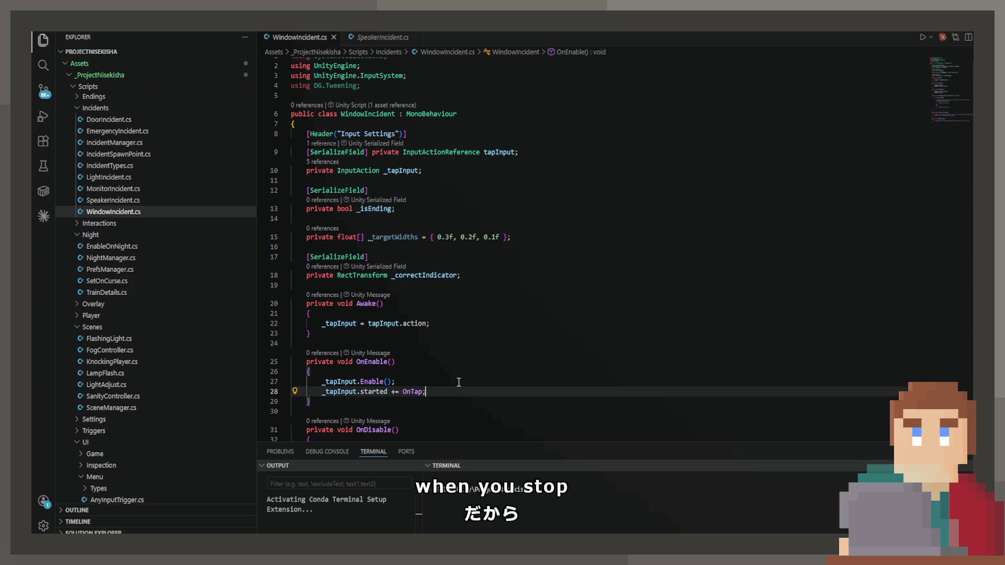
{"action": "key", "text": "Return"}
{"action": "key", "text": "Return"}
{"action": "scroll", "coordinate": [458, 383], "scroll_direction": "down", "scroll_amount": 1}
{"action": "type", "text": "_"}
{"action": "key", "text": "Tab"}
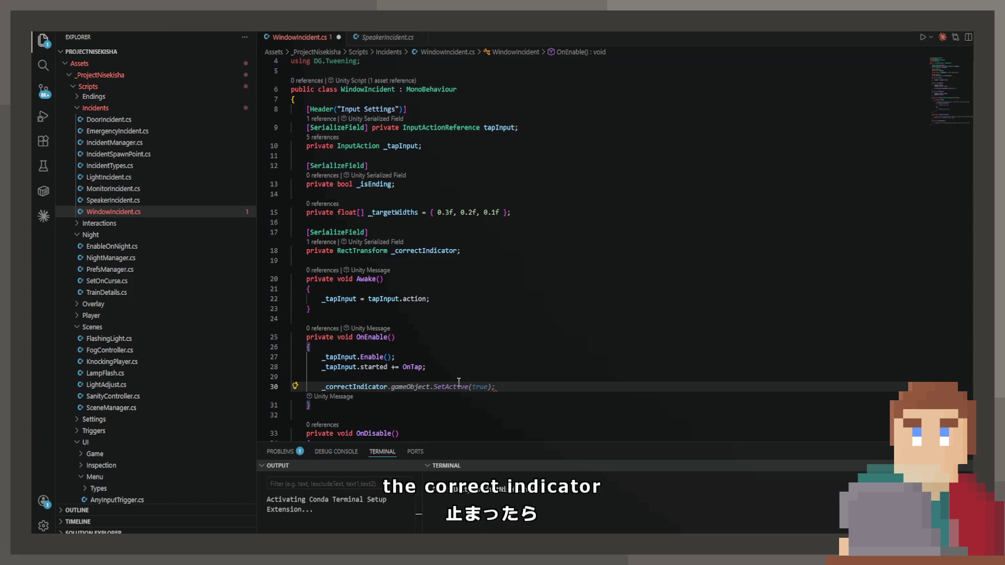
{"action": "type", "text": ".po"}
{"action": "key", "text": "Tab"}
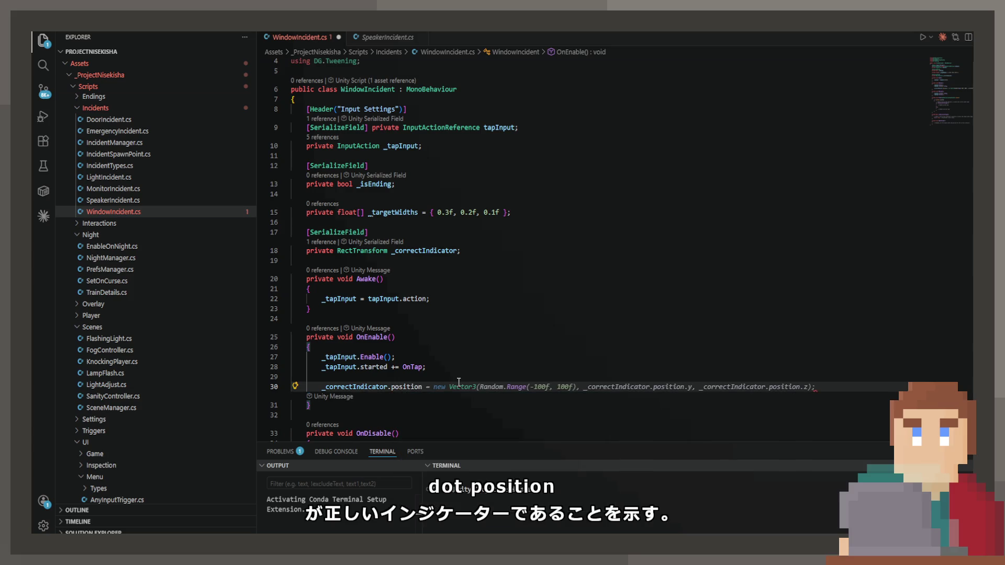
{"action": "key", "text": "Tab"}
{"action": "key", "text": "ctrl+s"}
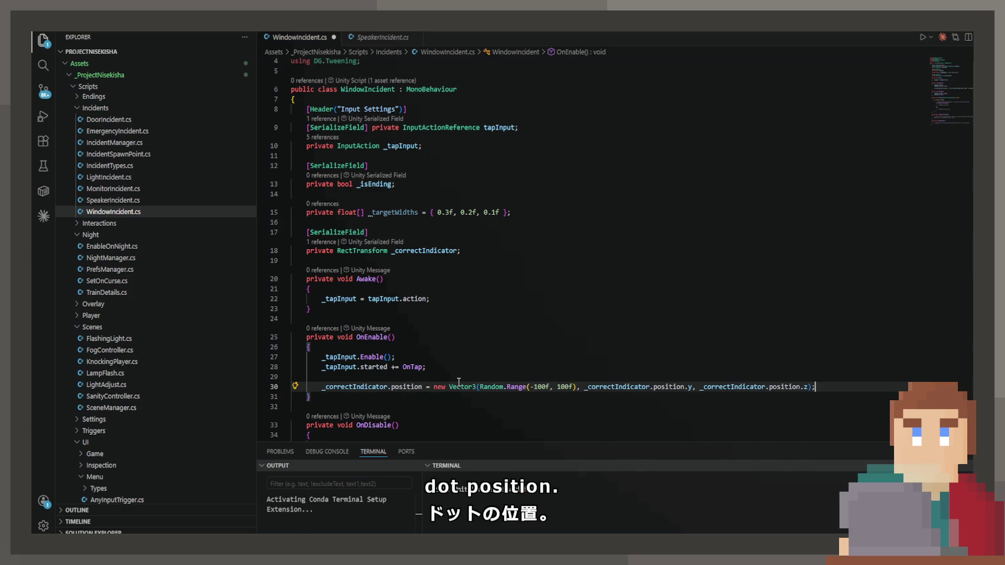
{"action": "key", "text": "Escape"}
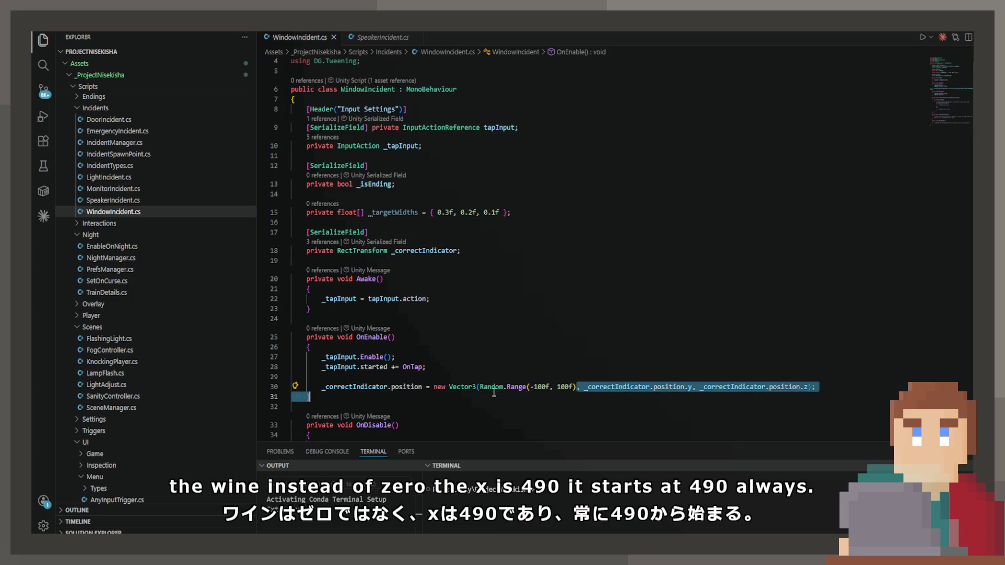
Step: Change the indicator's X position to 490f and add a _correctIndicator.sizeDelta assignment below it
{"action": "left_click_drag", "start_coordinate": [576, 387], "coordinate": [481, 388]}
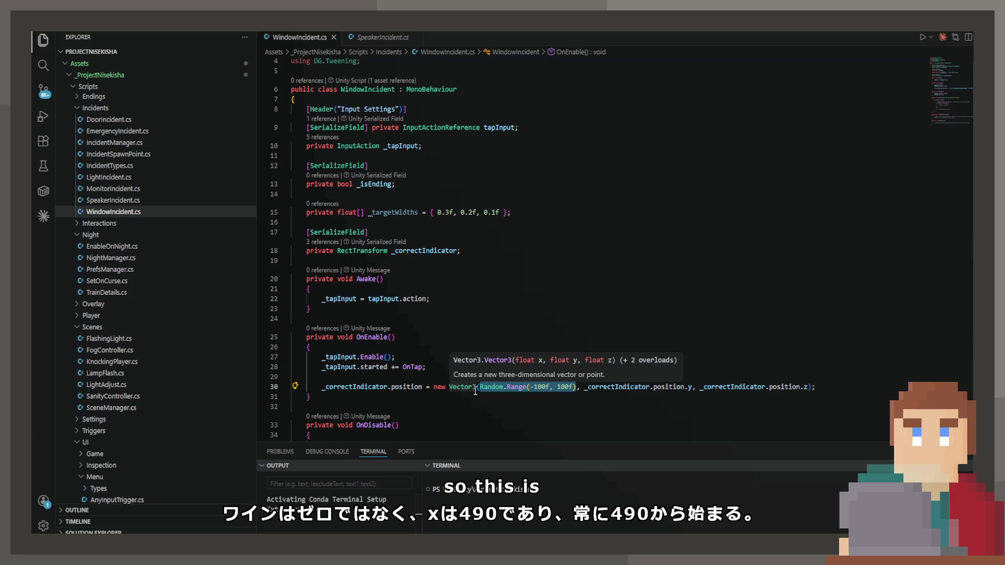
{"action": "type", "text": "490f"}
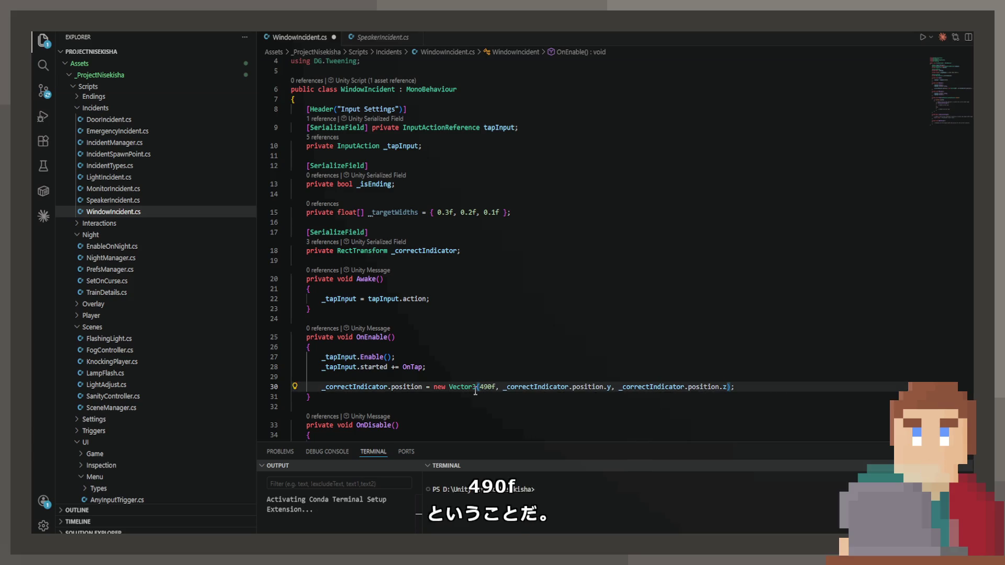
{"action": "left_click", "coordinate": [766, 387]}
{"action": "key", "text": "Return"}
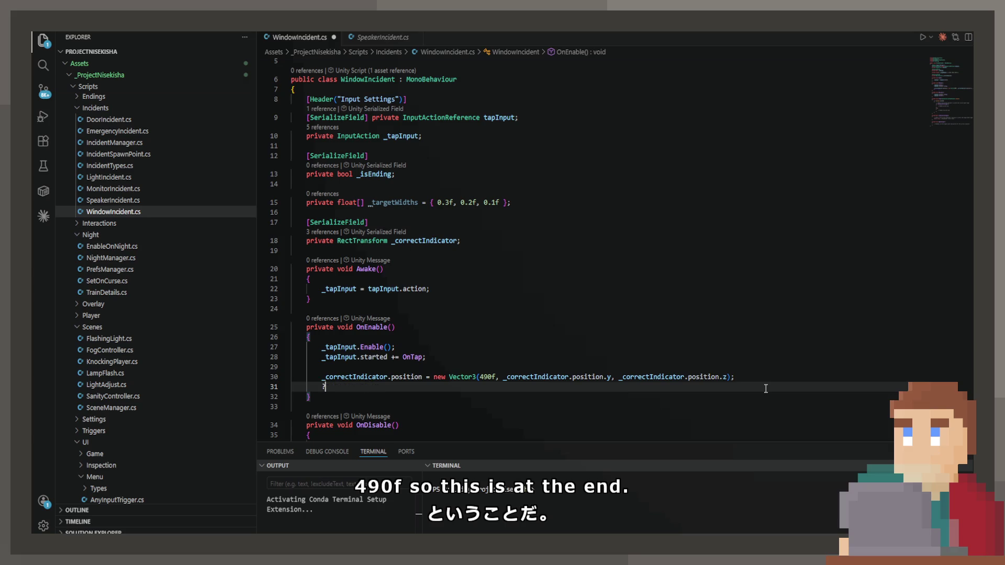
{"action": "type", "text": "_correctIndicator.wi"}
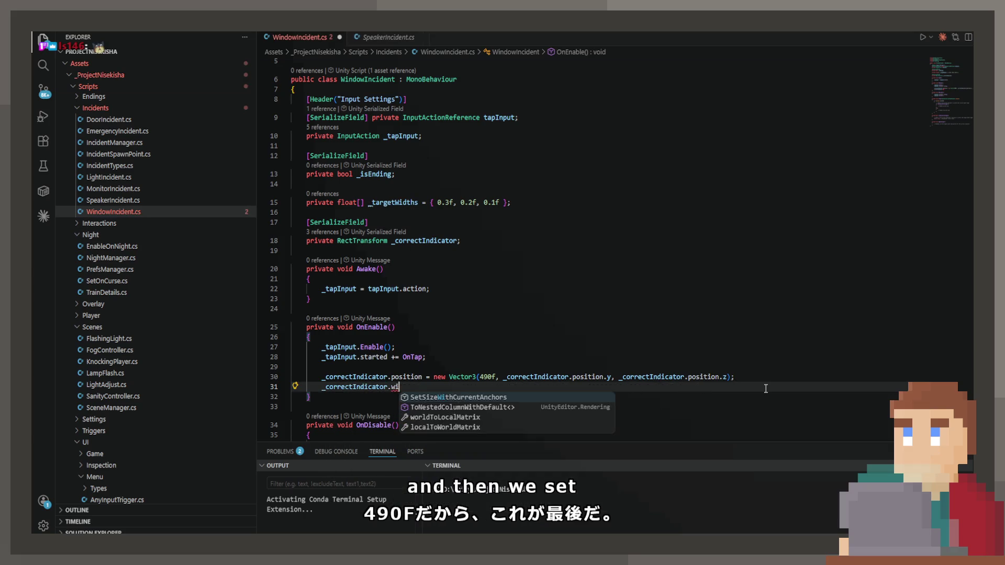
{"action": "key", "text": "BackSpace"}
{"action": "key", "text": "BackSpace"}
{"action": "key", "text": "Tab"}
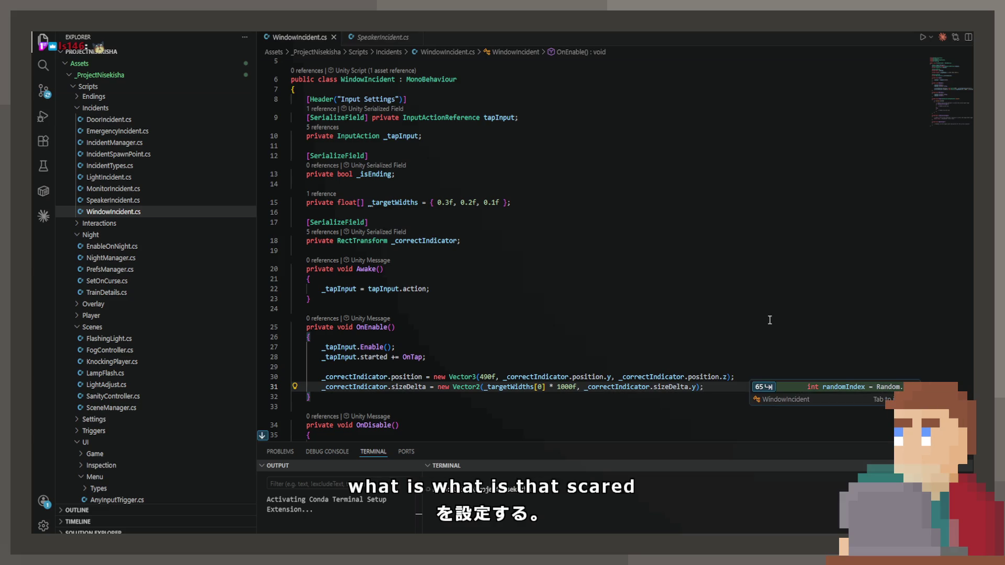
Step: Set the sizeDelta width to 0, keeping its height, then return to Unity
{"action": "key", "text": "Down"}
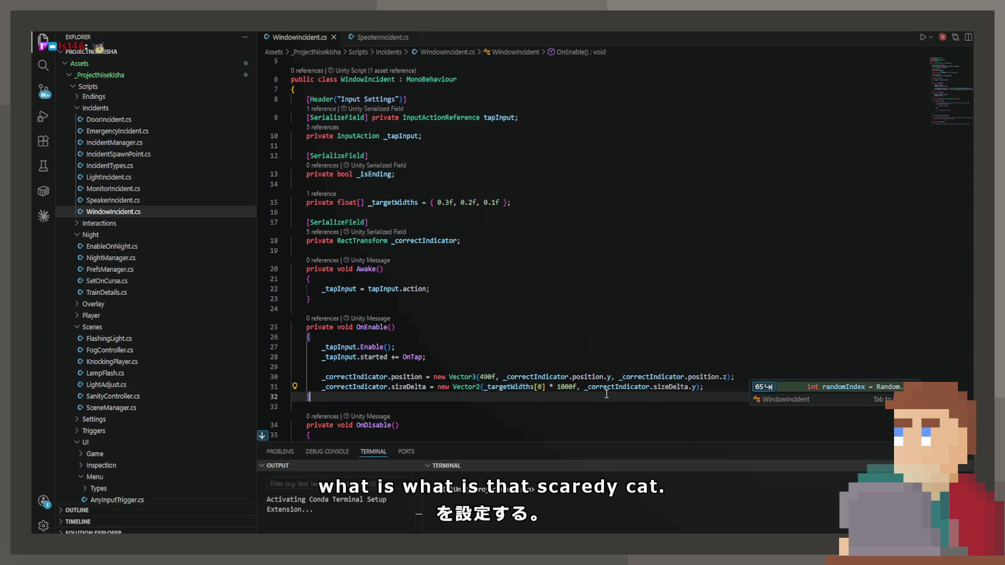
{"action": "left_click_drag", "start_coordinate": [576, 387], "coordinate": [486, 388]}
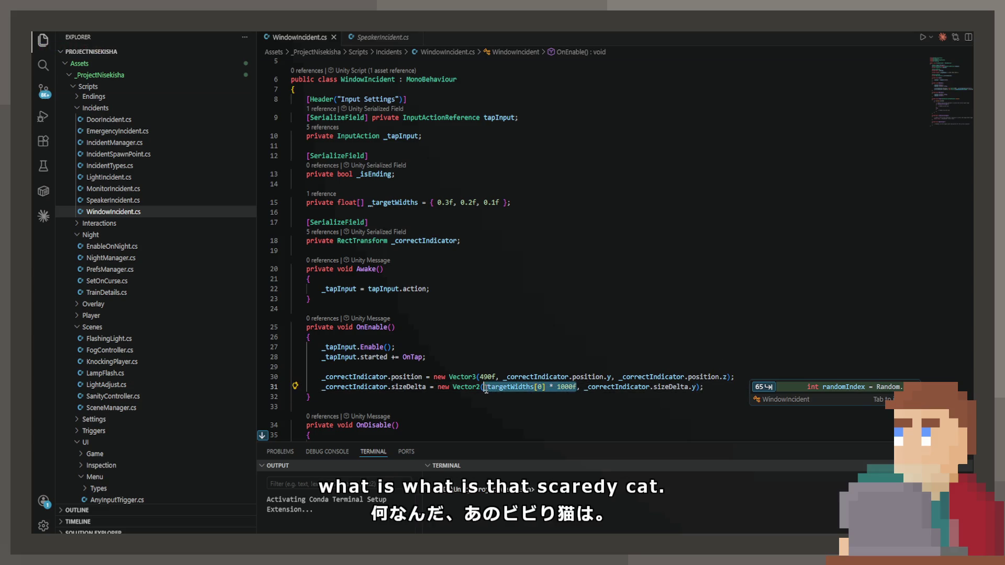
{"action": "type", "text": "0"}
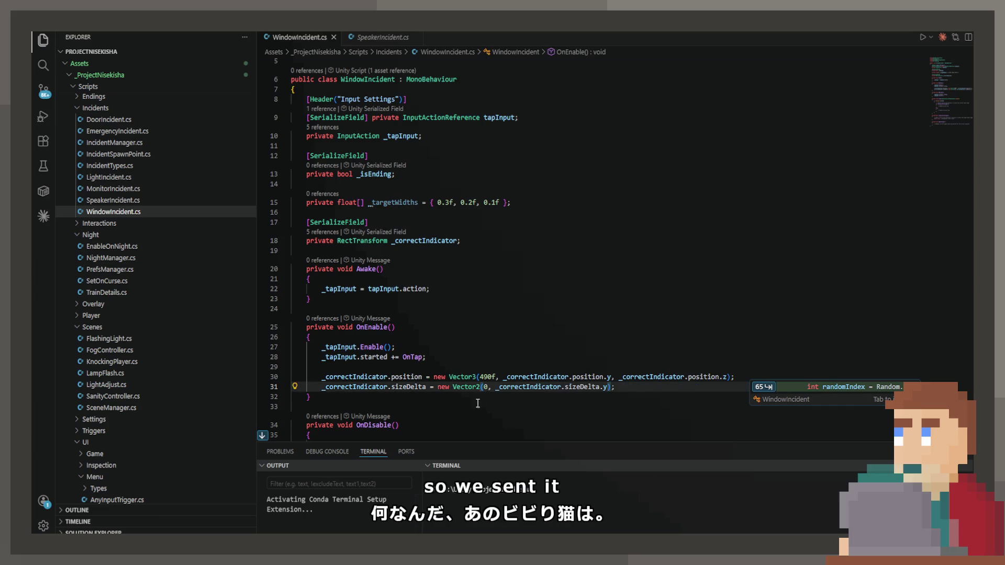
{"action": "left_click", "coordinate": [479, 406]}
{"action": "scroll", "coordinate": [501, 402], "scroll_direction": "down", "scroll_amount": 5}
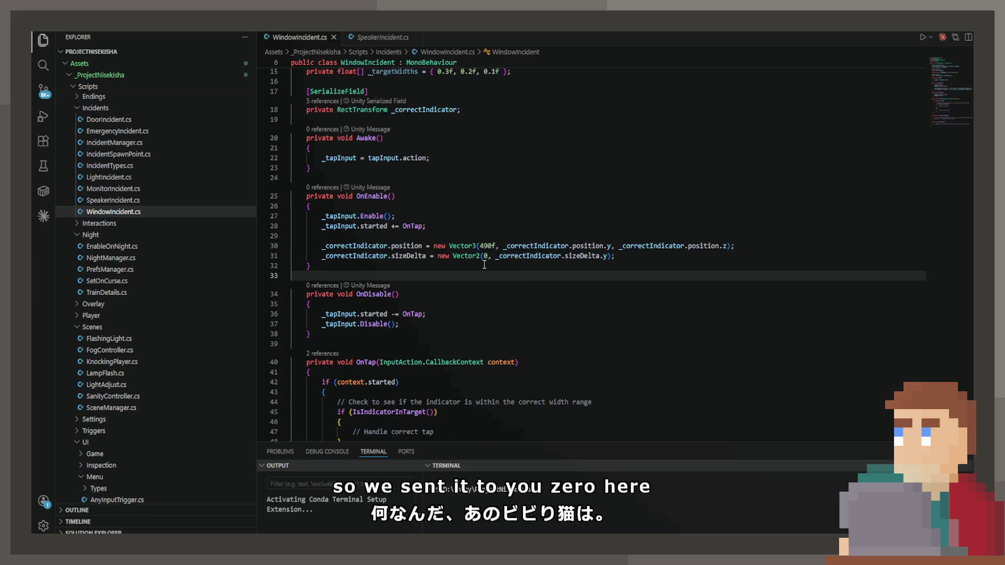
{"action": "left_click", "coordinate": [639, 259]}
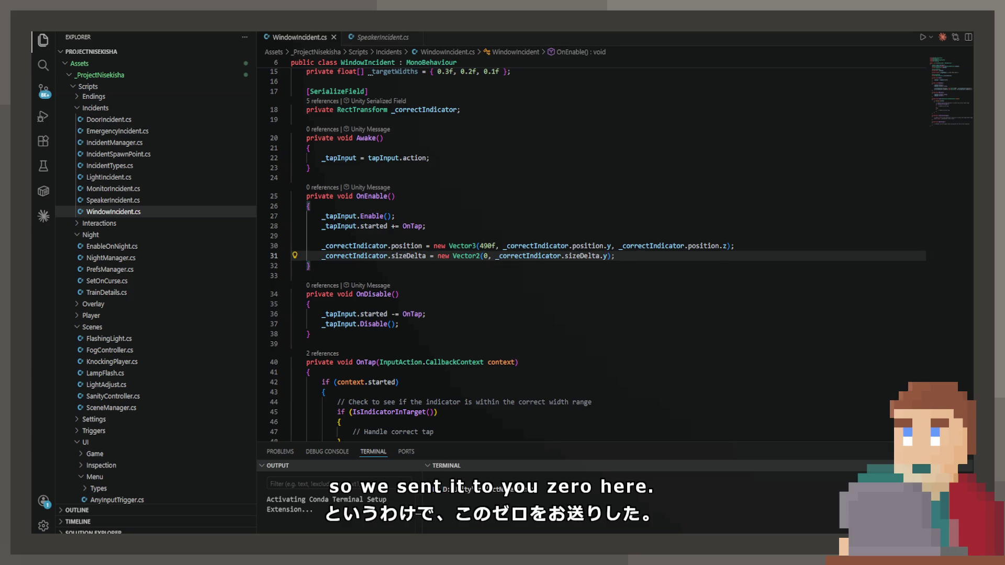
{"action": "key", "text": "alt+Tab"}
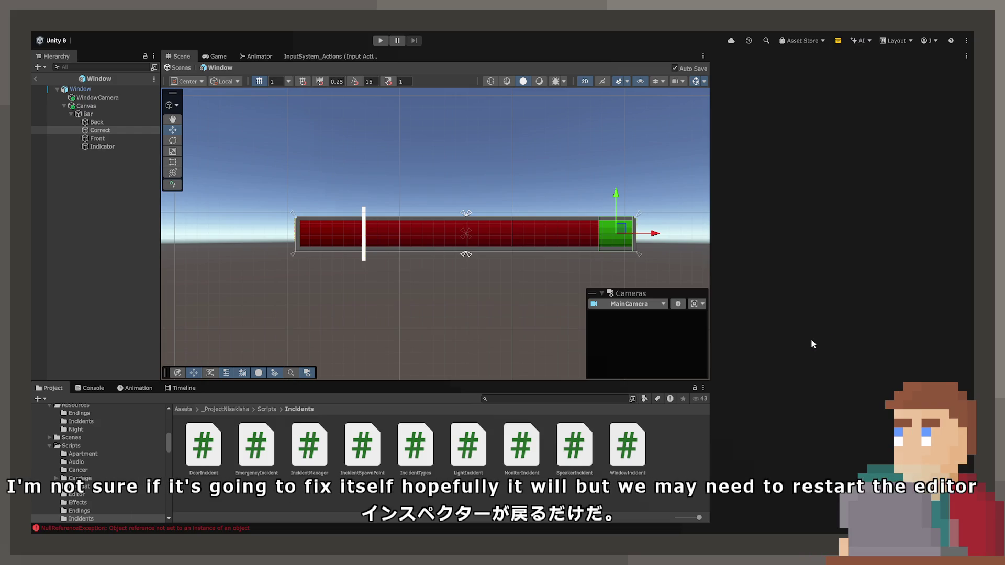
Step: Read the NullReferenceException entries from EditorStyles in the Console, then select Bar in the Hierarchy
{"action": "left_click", "coordinate": [92, 388]}
{"action": "left_click", "coordinate": [151, 424]}
{"action": "left_click", "coordinate": [125, 237]}
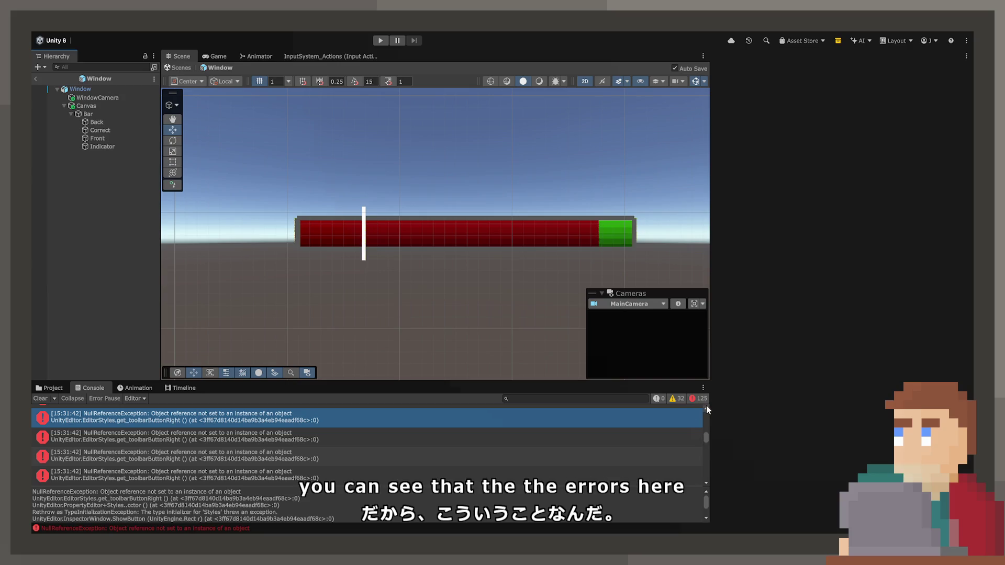
{"action": "left_click", "coordinate": [184, 443]}
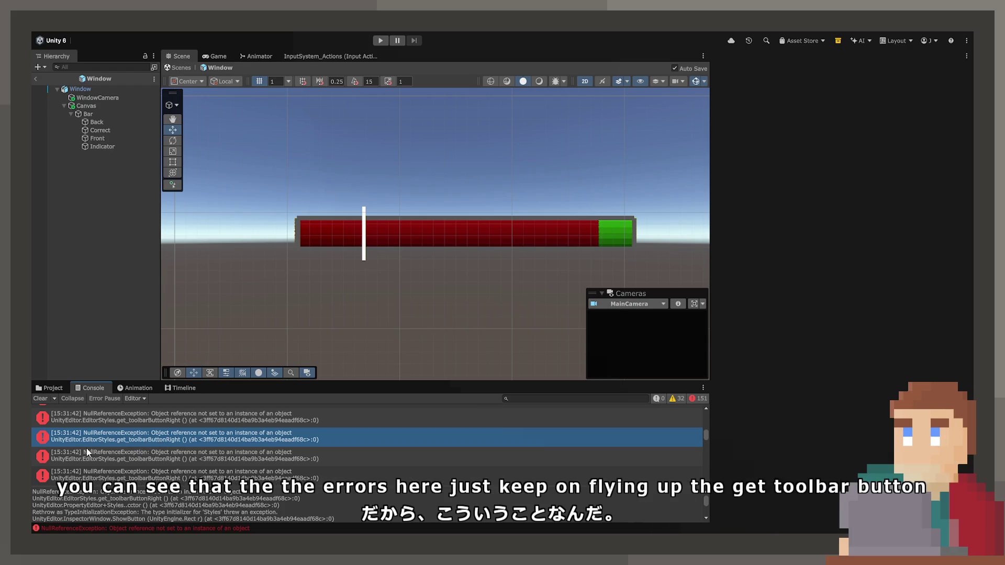
{"action": "left_click", "coordinate": [90, 114]}
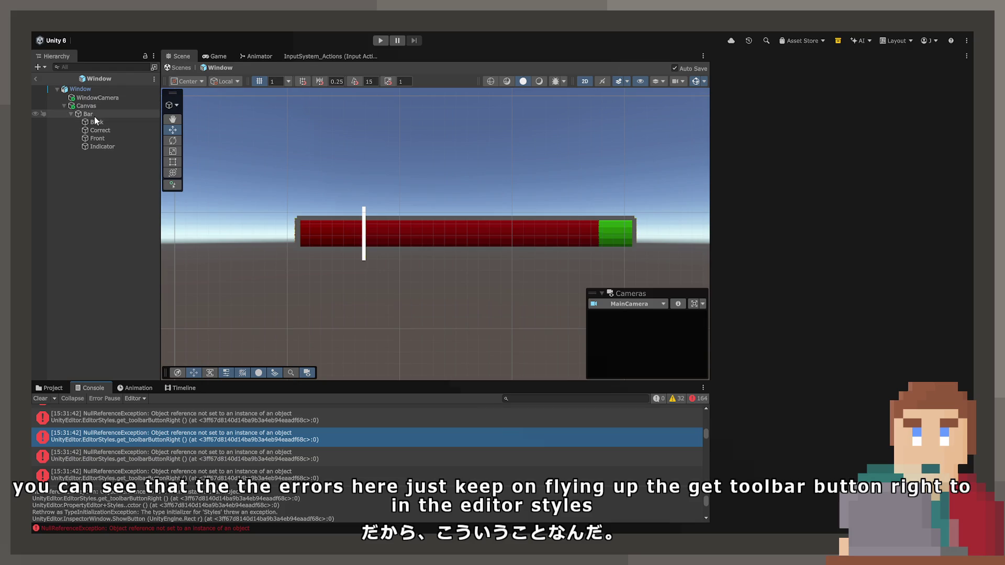
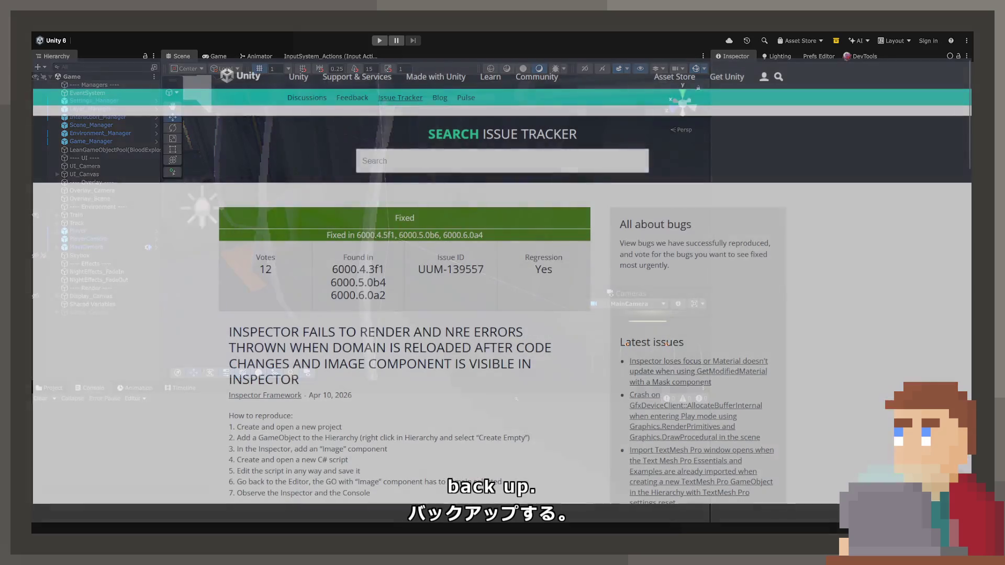
Step: Highlight the inspector domain-reload bug's status and title on the issue page
{"action": "scroll", "coordinate": [502, 283], "scroll_direction": "down", "scroll_amount": 2}
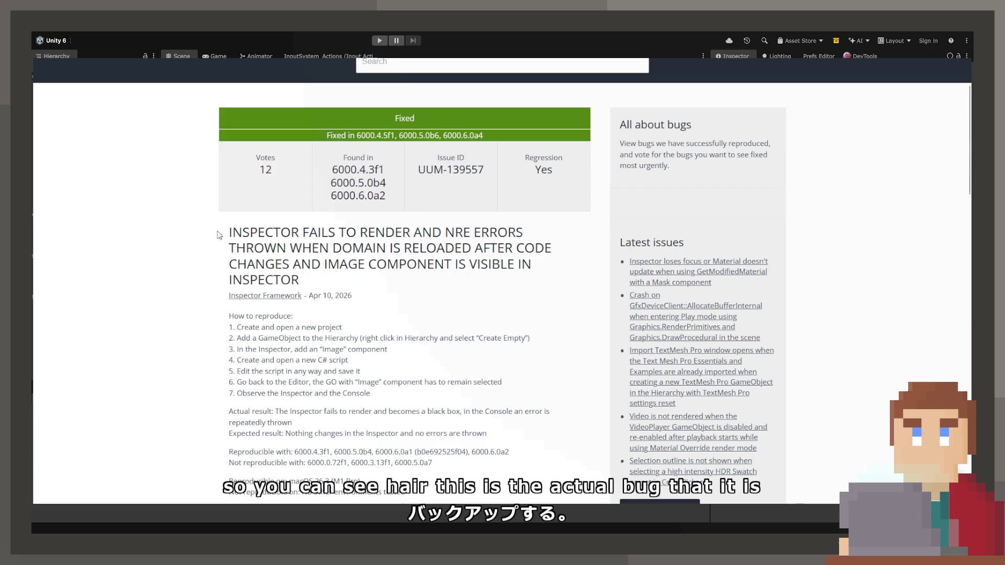
{"action": "left_click_drag", "start_coordinate": [205, 234], "coordinate": [397, 231]}
{"action": "left_click_drag", "start_coordinate": [218, 239], "coordinate": [437, 233]}
{"action": "mouse_move", "coordinate": [246, 248]}
{"action": "left_mouse_down"}
{"action": "mouse_move", "coordinate": [497, 249]}
{"action": "mouse_move", "coordinate": [301, 280]}
{"action": "mouse_move", "coordinate": [412, 268]}
{"action": "mouse_move", "coordinate": [455, 278]}
{"action": "left_mouse_up"}
{"action": "mouse_move", "coordinate": [327, 264]}
{"action": "left_mouse_down"}
{"action": "mouse_move", "coordinate": [510, 260]}
{"action": "mouse_move", "coordinate": [301, 281]}
{"action": "left_mouse_up"}
{"action": "left_click", "coordinate": [366, 202]}
Step: Note the 6000.4.5f1 fix version, then the latest 6000.4.4f1 release in the download archive
{"action": "scroll", "coordinate": [367, 201], "scroll_direction": "up", "scroll_amount": 1}
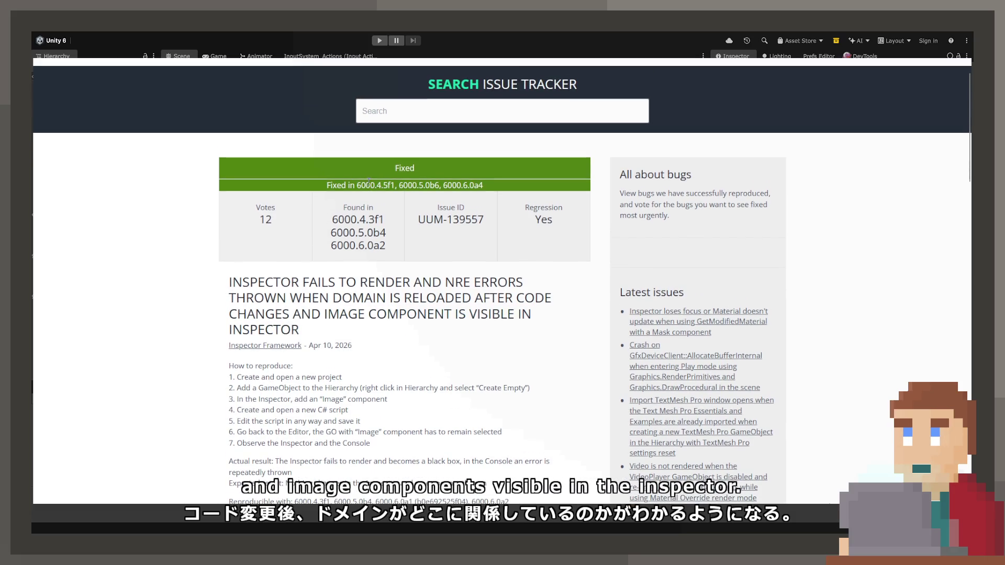
{"action": "left_click_drag", "start_coordinate": [397, 185], "coordinate": [397, 185]}
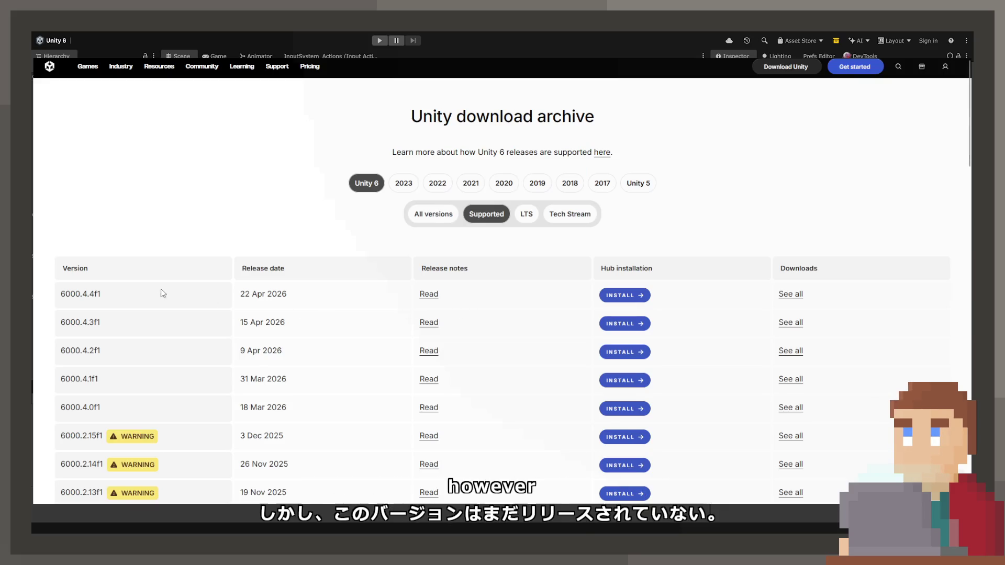
{"action": "left_click_drag", "start_coordinate": [161, 292], "coordinate": [47, 307]}
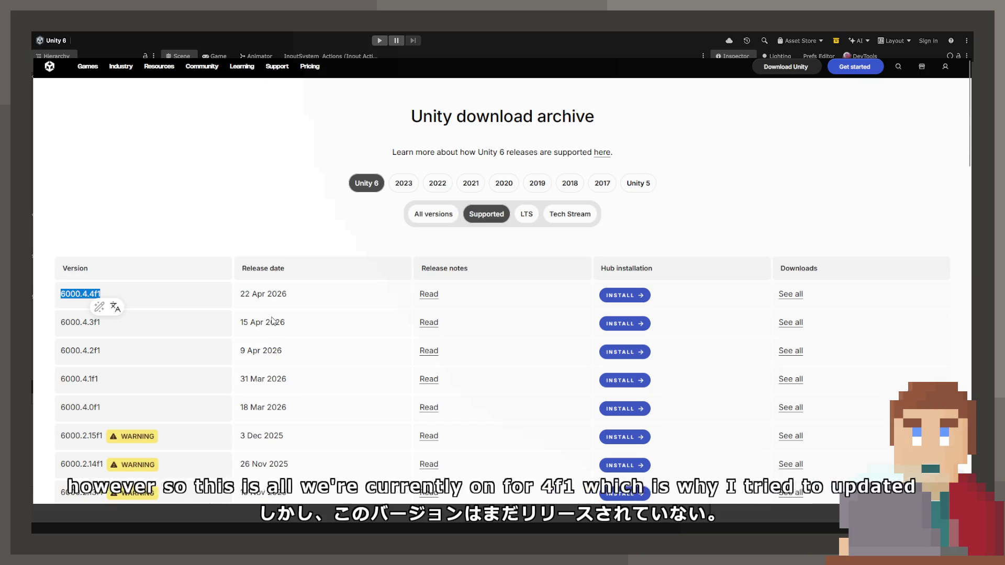
Step: Compare the 15 Apr, 22 Apr and 31 Mar 2026 release dates in the version table
{"action": "scroll", "coordinate": [259, 309], "scroll_direction": "down", "scroll_amount": 2}
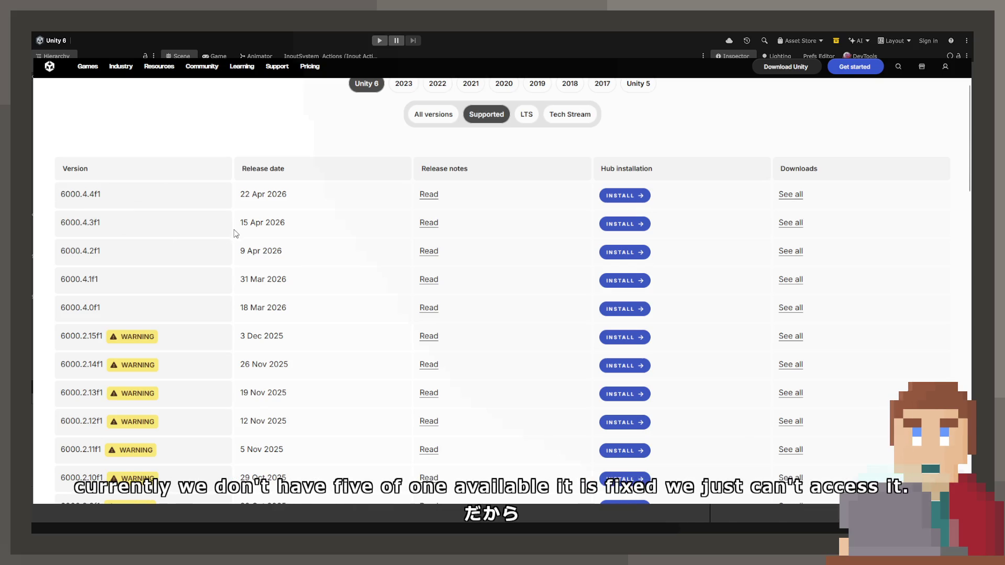
{"action": "left_click_drag", "start_coordinate": [285, 224], "coordinate": [220, 221]}
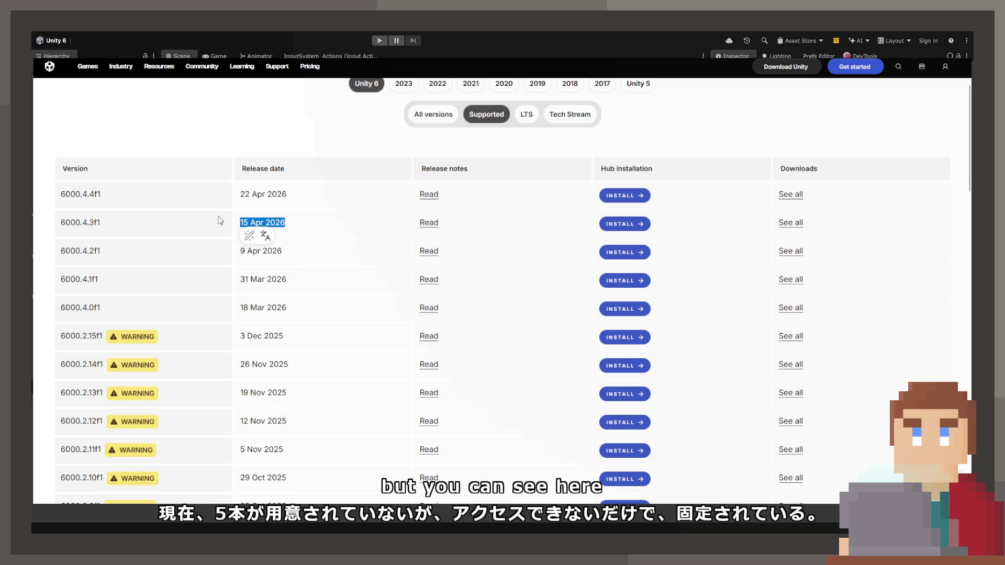
{"action": "triple_click", "coordinate": [265, 251]}
{"action": "left_click", "coordinate": [273, 219]}
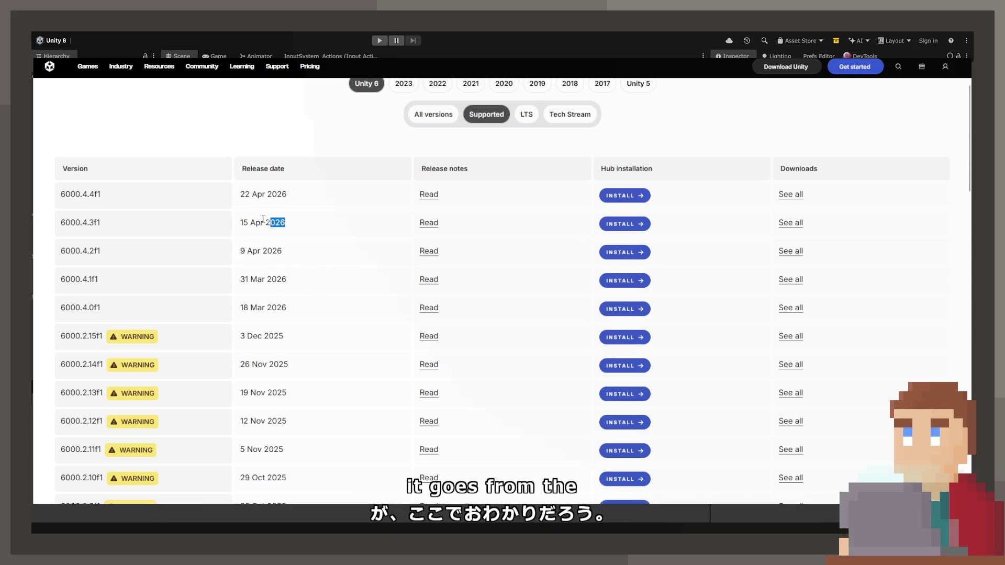
{"action": "left_click_drag", "start_coordinate": [302, 199], "coordinate": [218, 193]}
{"action": "left_click_drag", "start_coordinate": [302, 286], "coordinate": [234, 281]}
{"action": "left_click", "coordinate": [328, 283]}
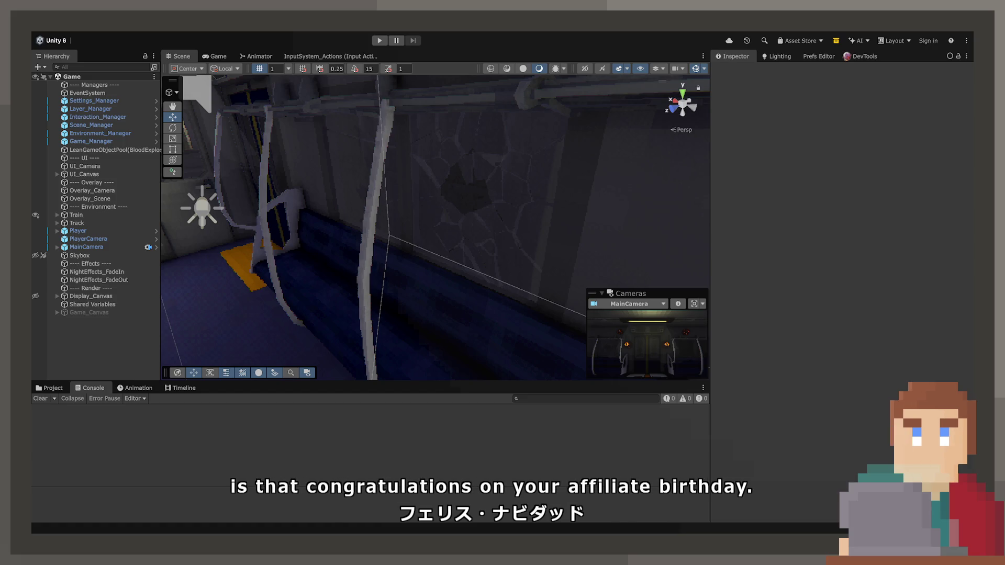
Step: Show the project assets, preview the WindowIncident script and browse the Prefabs folder
{"action": "left_click", "coordinate": [52, 388]}
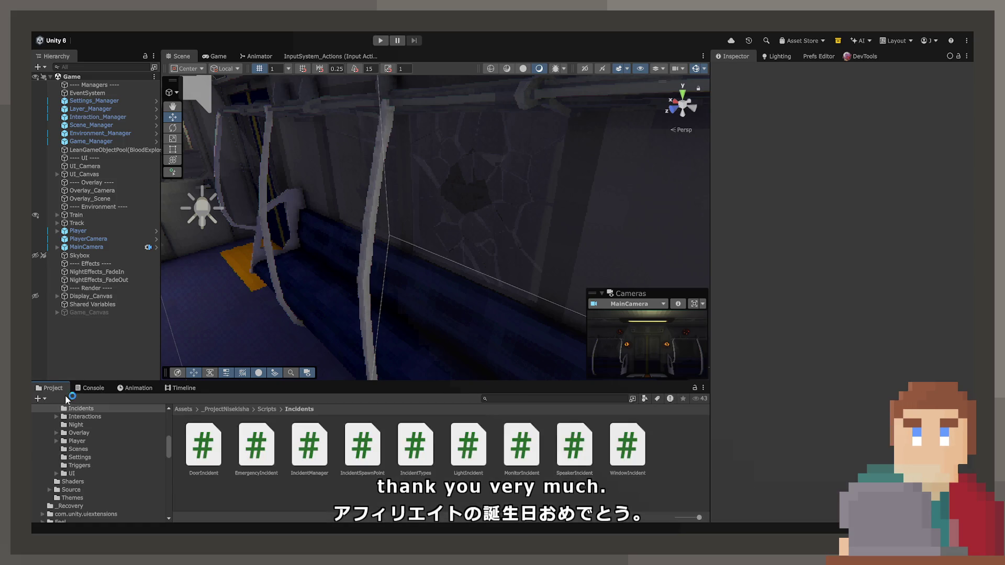
{"action": "left_click", "coordinate": [627, 445]}
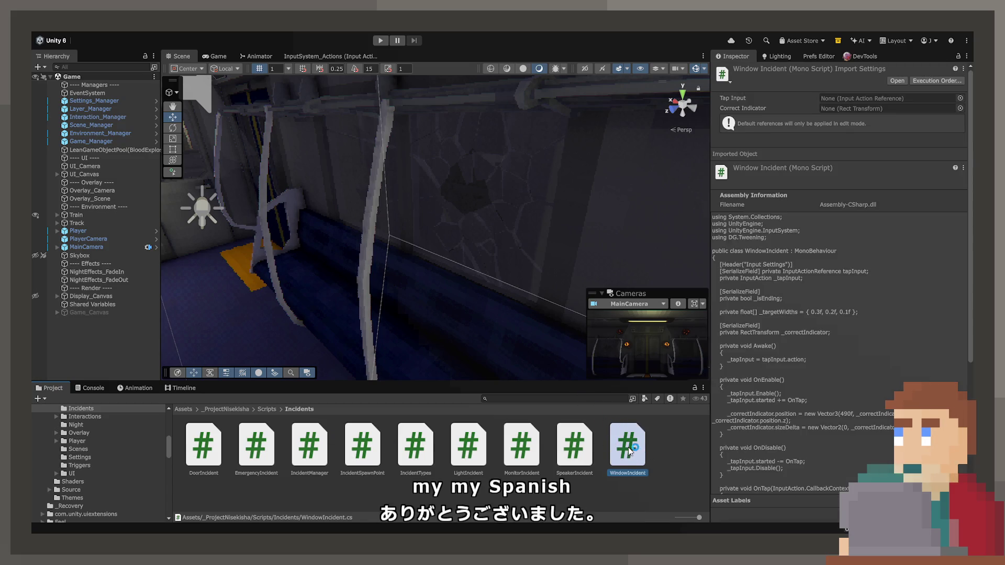
{"action": "scroll", "coordinate": [124, 452], "scroll_direction": "up", "scroll_amount": 5}
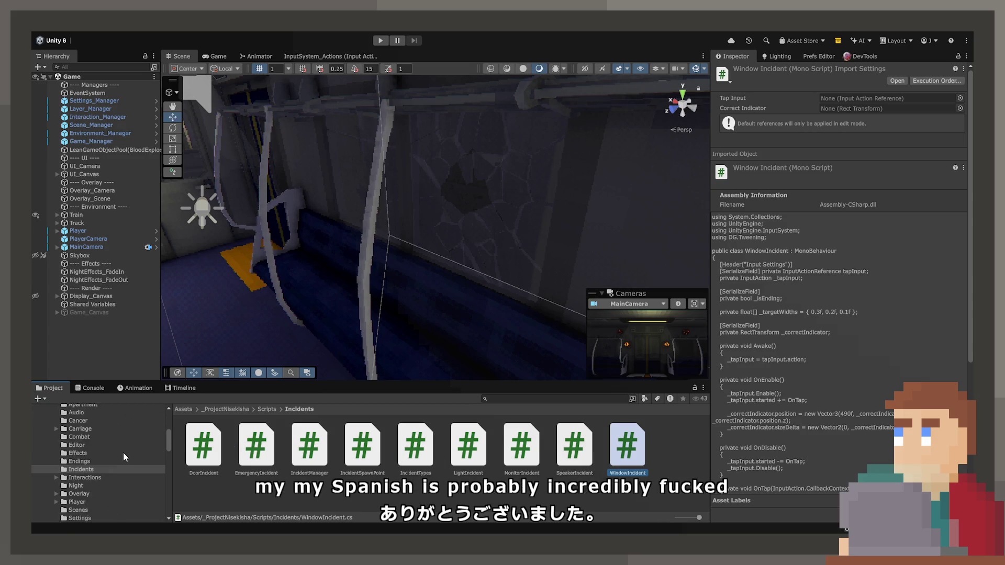
{"action": "left_click", "coordinate": [111, 436]}
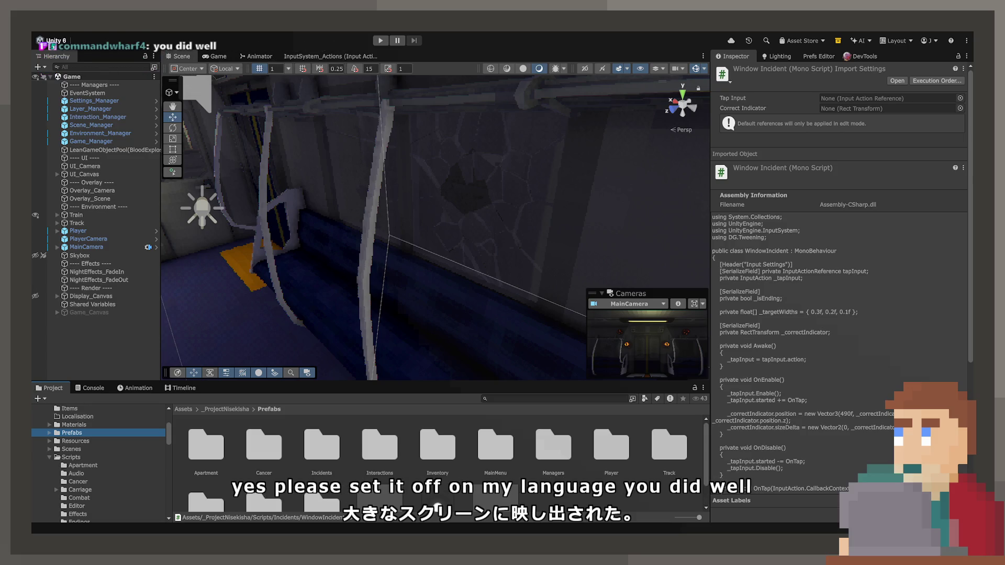
Step: Open the Window prefab from _ProjectNisekisha > Resources > Incidents in Prefab Mode
{"action": "left_click", "coordinate": [248, 408]}
{"action": "double_click", "coordinate": [653, 447]}
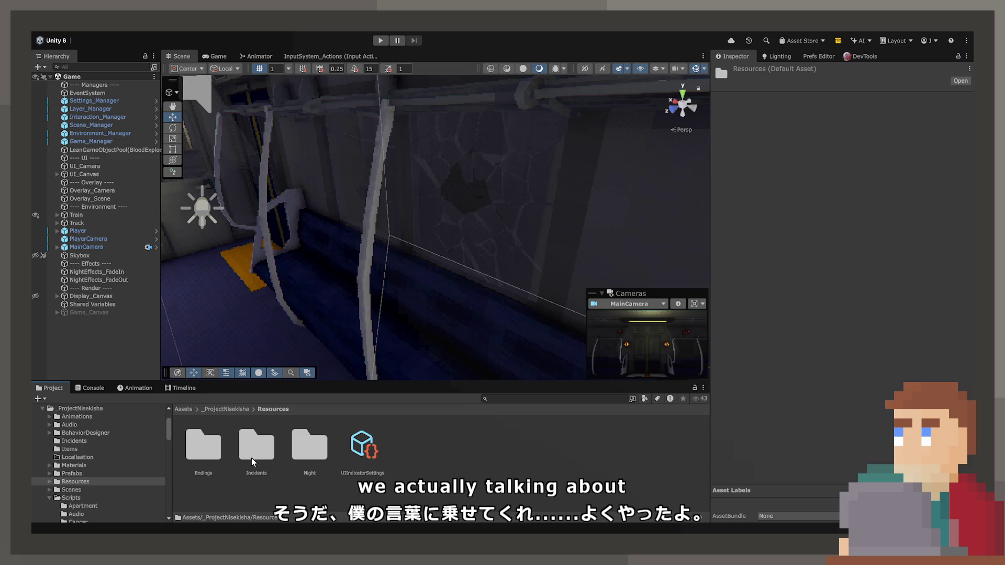
{"action": "double_click", "coordinate": [264, 448]}
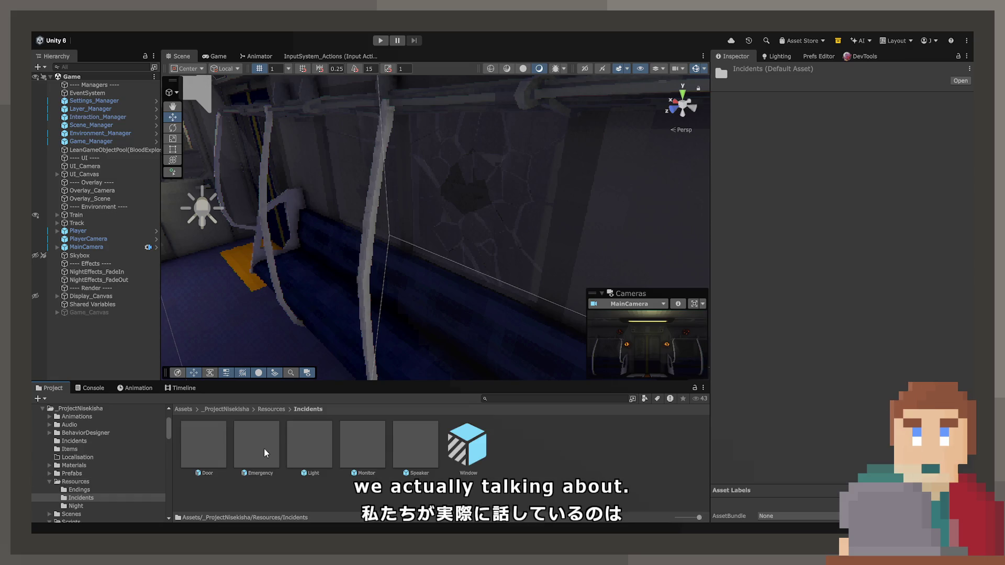
{"action": "double_click", "coordinate": [474, 438]}
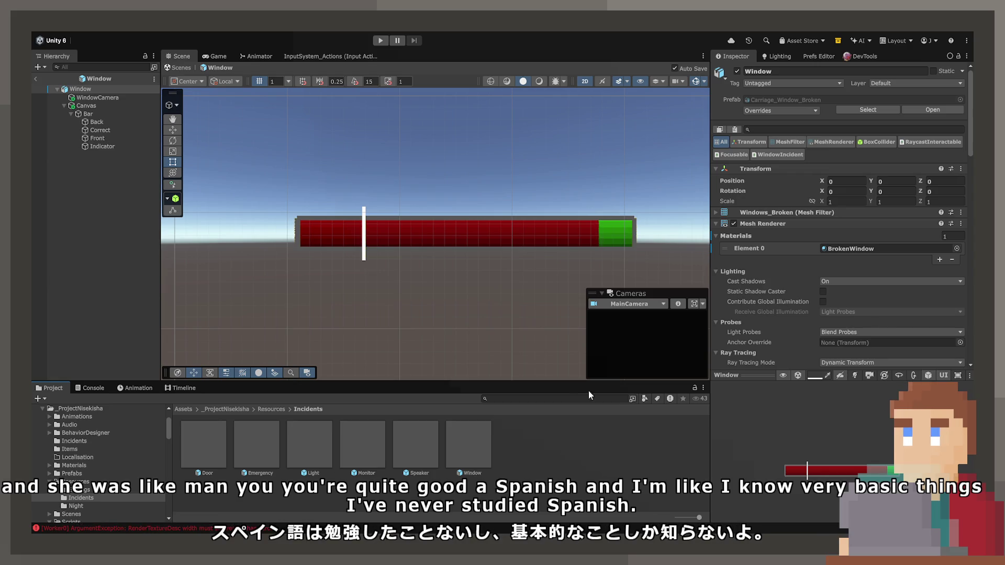
Step: Scroll the Inspector down to the Window Incident (Script) component
{"action": "scroll", "coordinate": [845, 273], "scroll_direction": "down", "scroll_amount": 10}
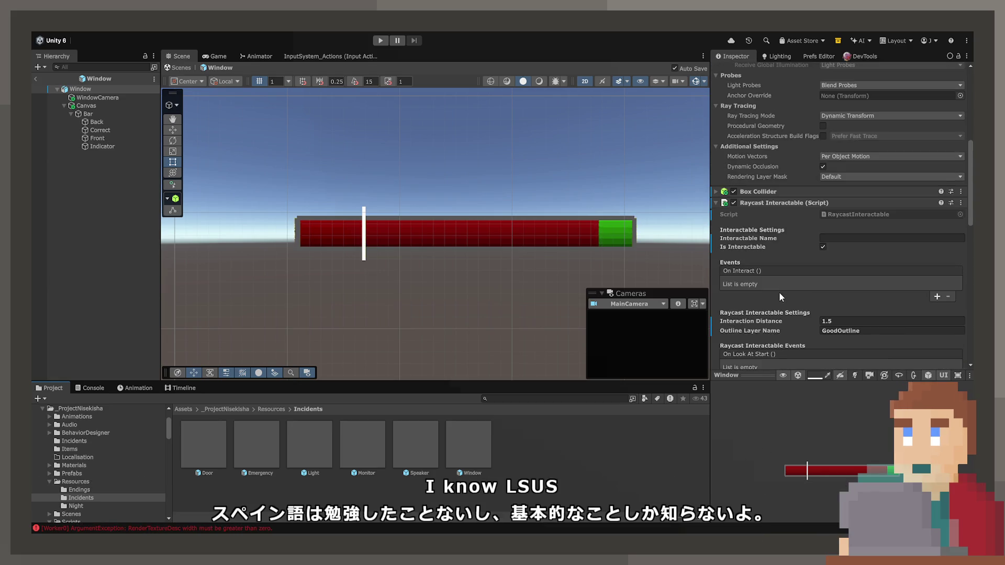
{"action": "scroll", "coordinate": [779, 292], "scroll_direction": "down", "scroll_amount": 15}
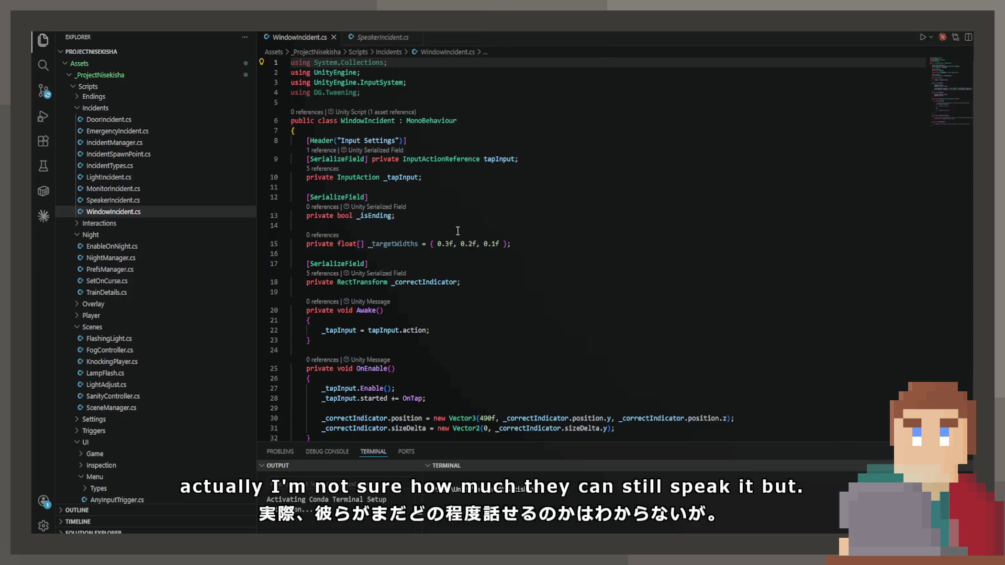
{"action": "scroll", "coordinate": [458, 231], "scroll_direction": "down", "scroll_amount": 5}
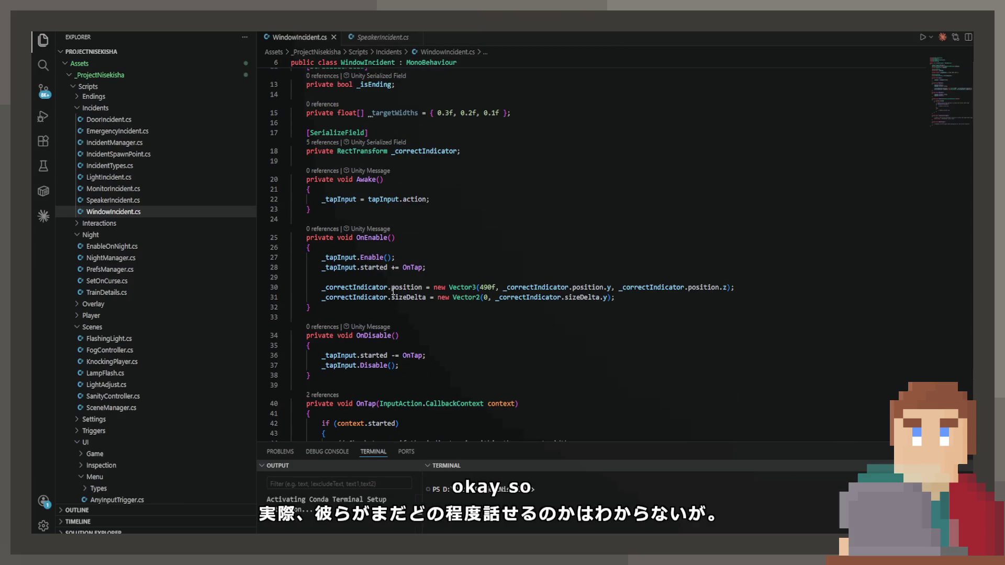
Step: Select the indicator position line in OnEnable, then deselect it
{"action": "left_click", "coordinate": [322, 297]}
{"action": "key", "text": "shift+End"}
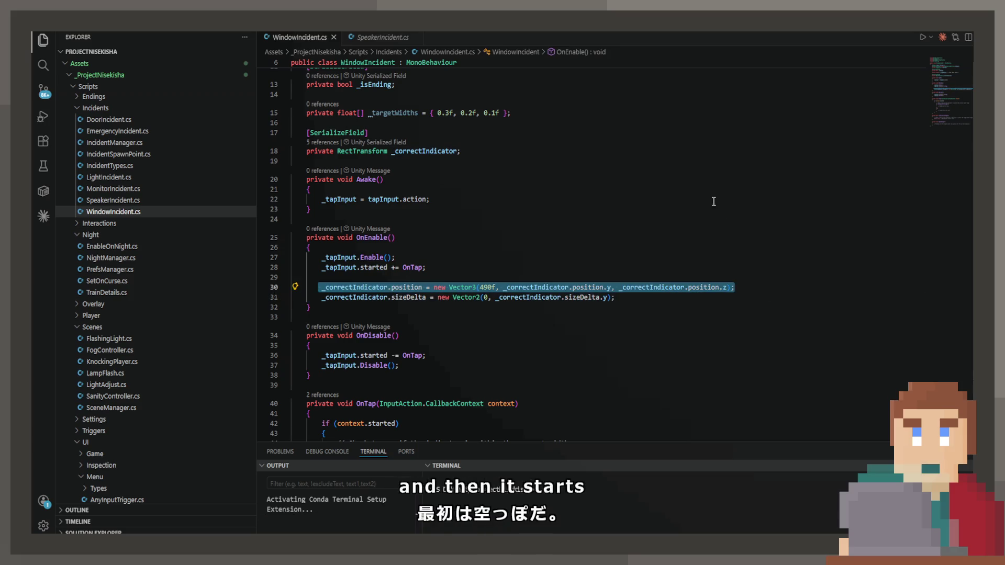
{"action": "left_click", "coordinate": [812, 199]}
Step: Add 'private float[] _targetSpeeds' with values 1f, 1.5f, 2f below _targetWidths and save
{"action": "left_click", "coordinate": [555, 117]}
{"action": "key", "text": "Return"}
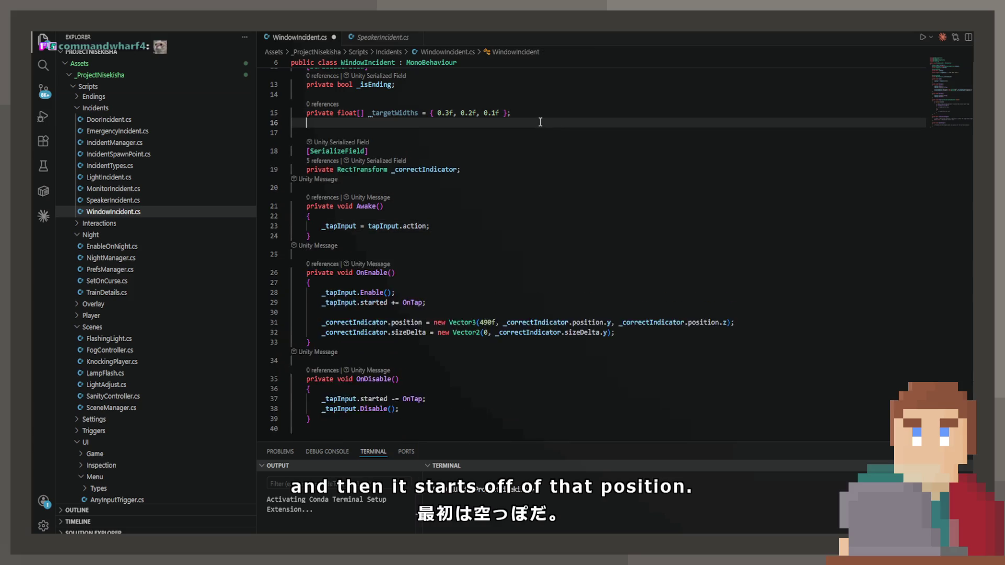
{"action": "type", "text": "[private flpoat"}
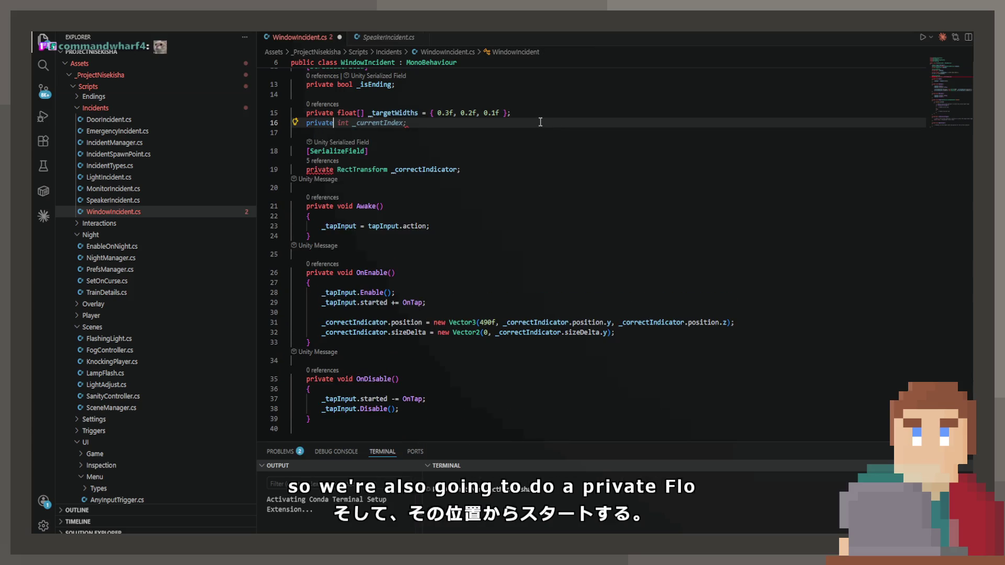
{"action": "key", "text": "BackSpace"}
{"action": "key", "text": "BackSpace"}
{"action": "key", "text": "BackSpace"}
{"action": "type", "text": "oat"}
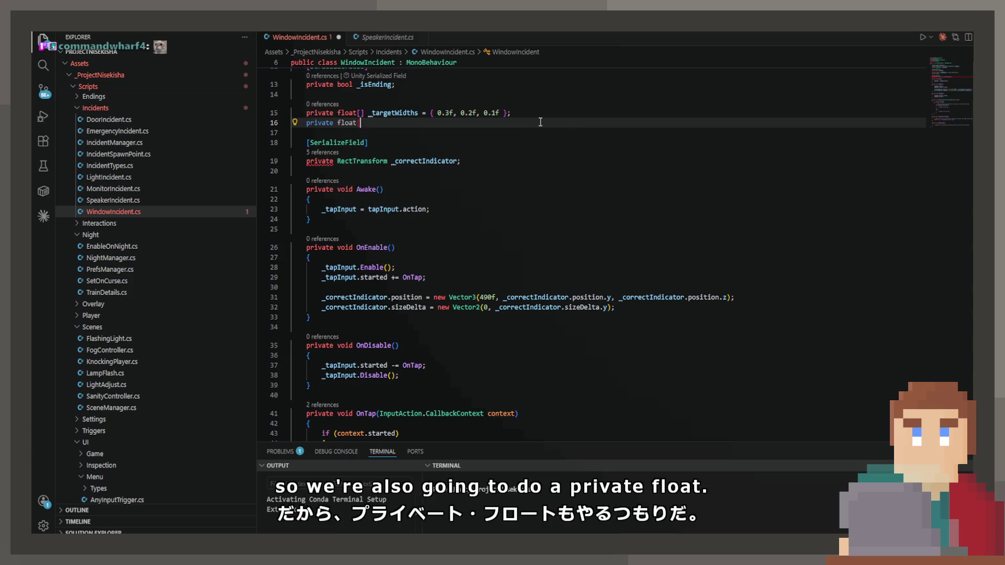
{"action": "type", "text": "[] _tar"}
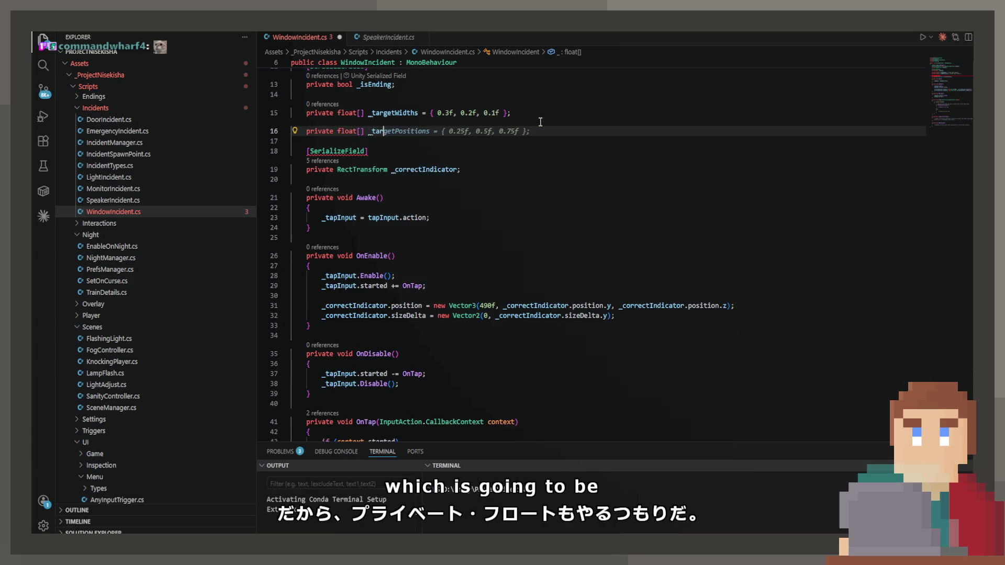
{"action": "type", "text": "getSpeeds"}
{"action": "key", "text": "Tab"}
{"action": "key", "text": "ctrl+s"}
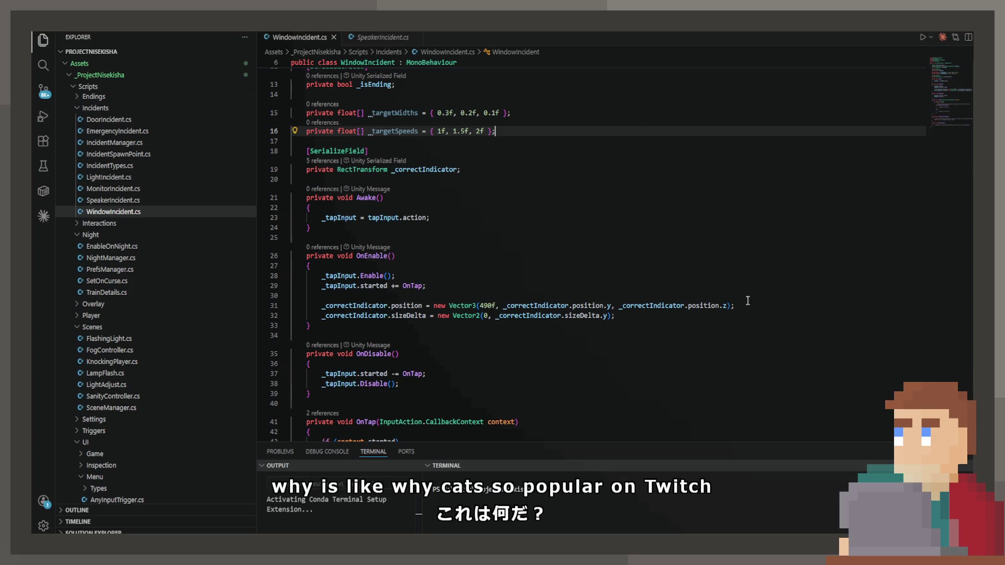
{"action": "mouse_move", "coordinate": [490, 109]}
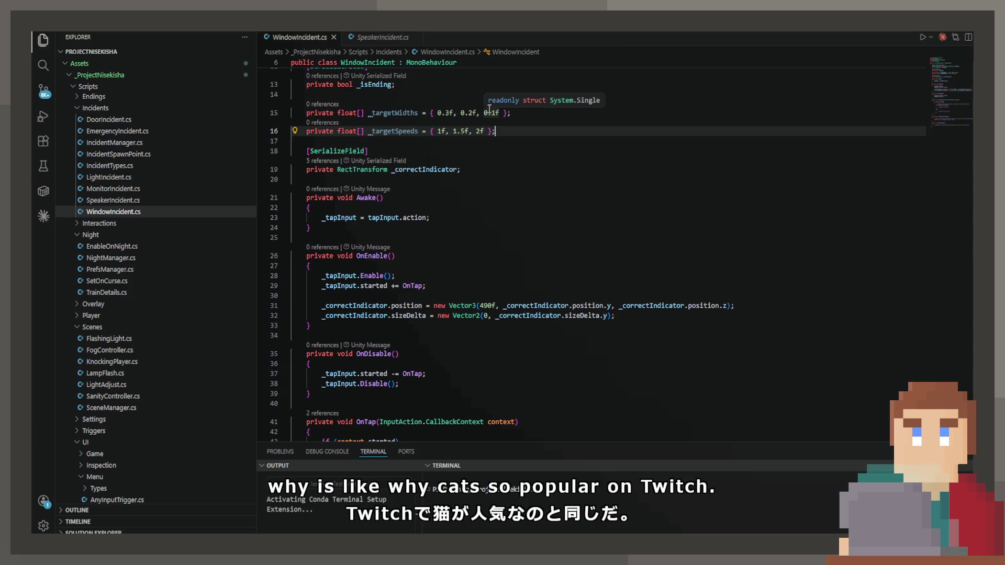
{"action": "scroll", "coordinate": [520, 146], "scroll_direction": "down", "scroll_amount": 3}
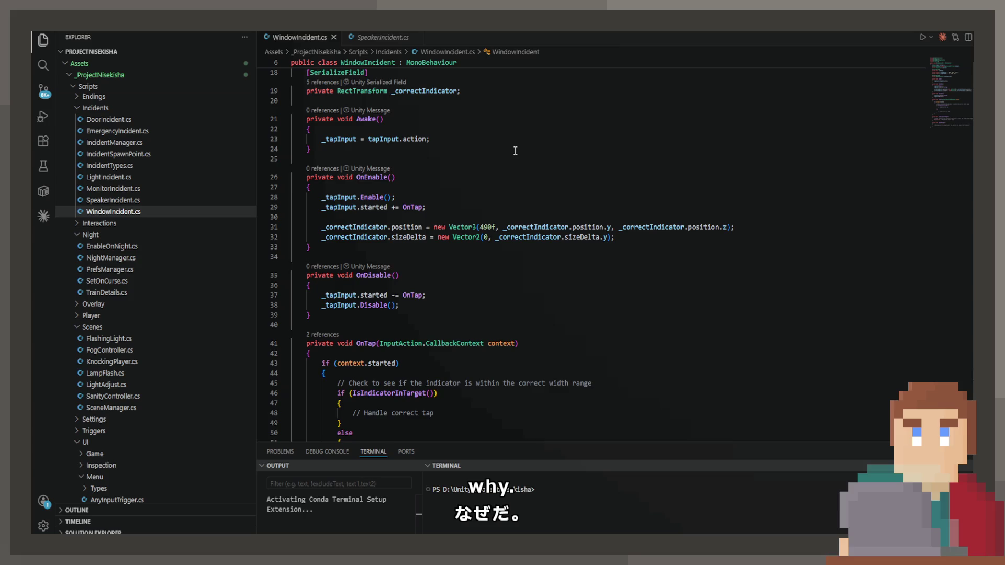
Step: Add a float targetWidth line from _targetWidths below the UpdateTarget comment
{"action": "scroll", "coordinate": [515, 151], "scroll_direction": "up", "scroll_amount": 4}
{"action": "left_click", "coordinate": [513, 154]}
{"action": "scroll", "coordinate": [517, 176], "scroll_direction": "down", "scroll_amount": 12}
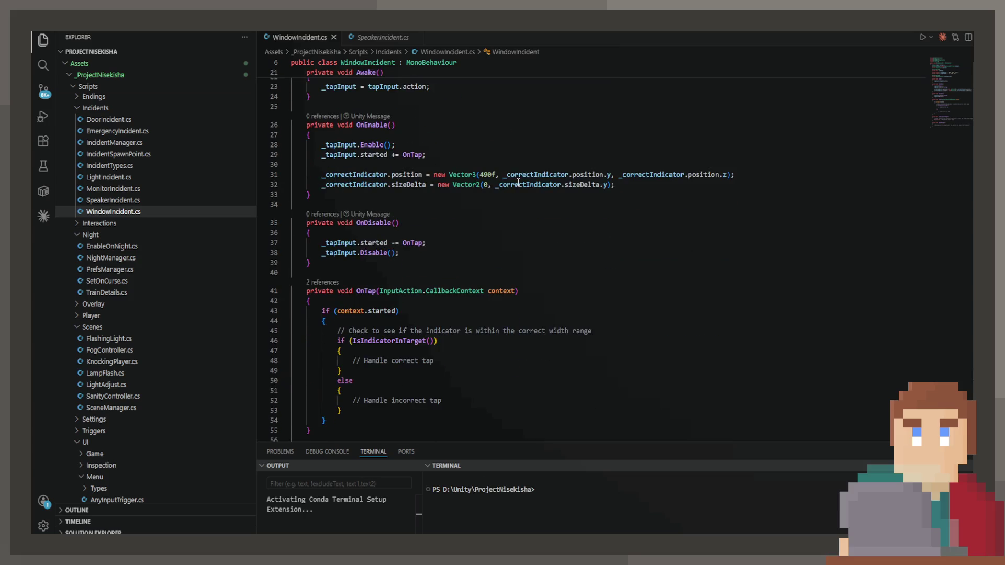
{"action": "left_click", "coordinate": [346, 320]}
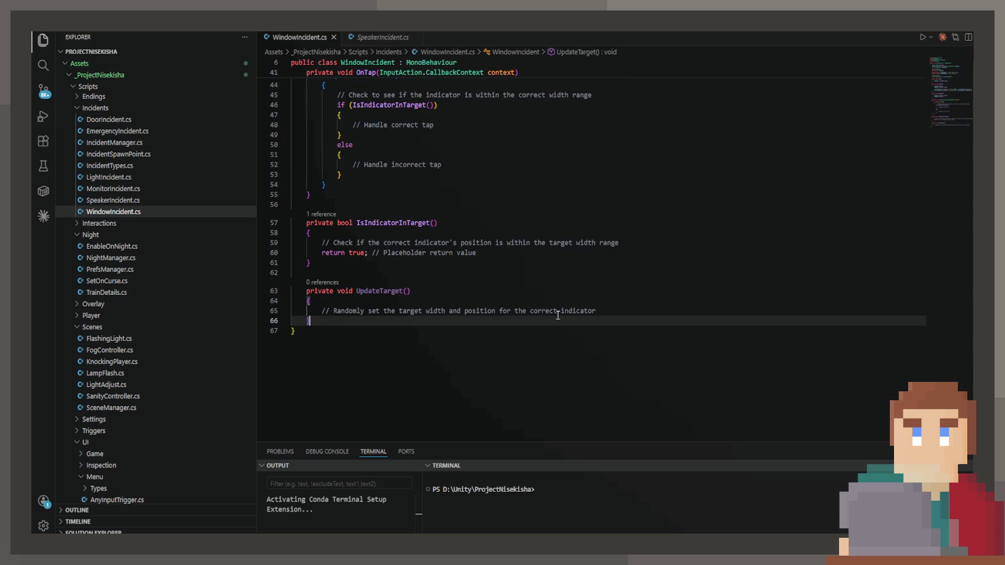
{"action": "left_click", "coordinate": [616, 308]}
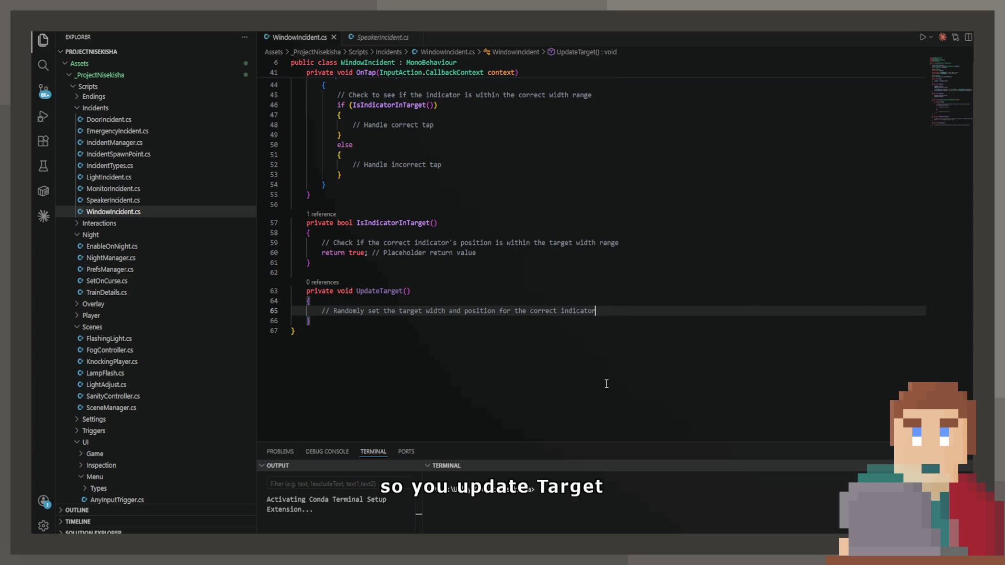
{"action": "key", "text": "Return"}
{"action": "type", "text": "flo"}
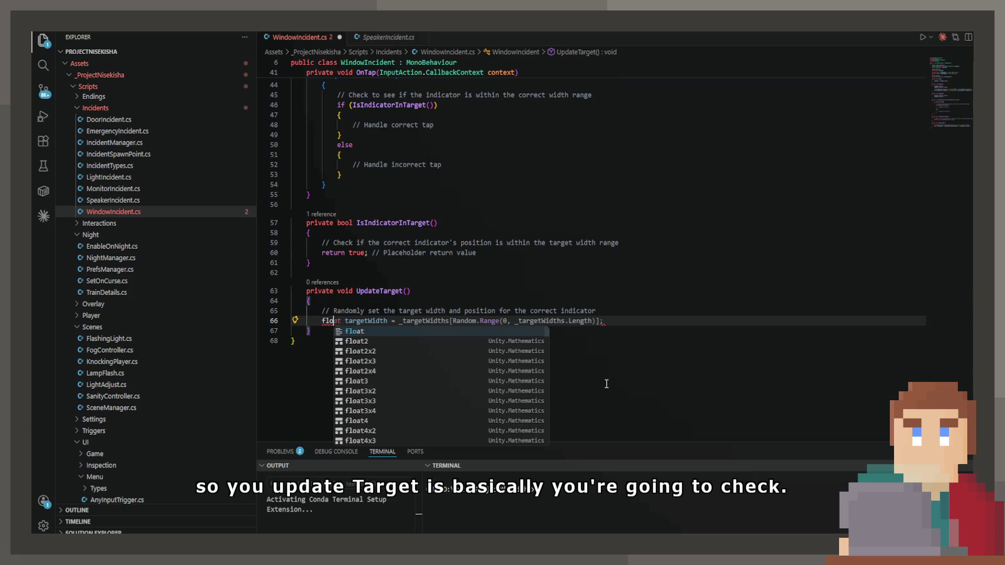
{"action": "key", "text": "Tab"}
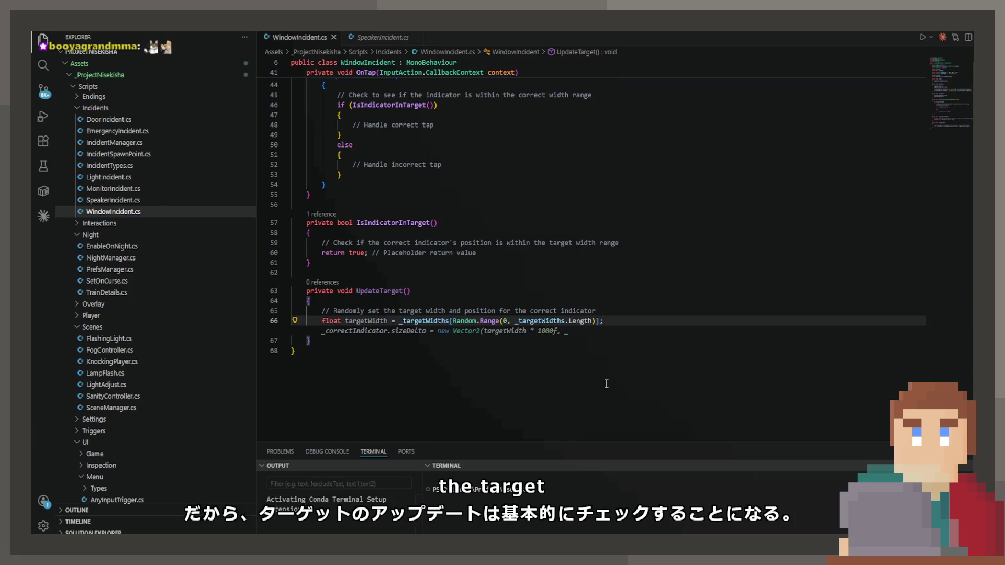
Step: Declare a private int _currentIndex field below _targetSpeeds and save
{"action": "left_click", "coordinate": [551, 320], "text": "ctrl"}
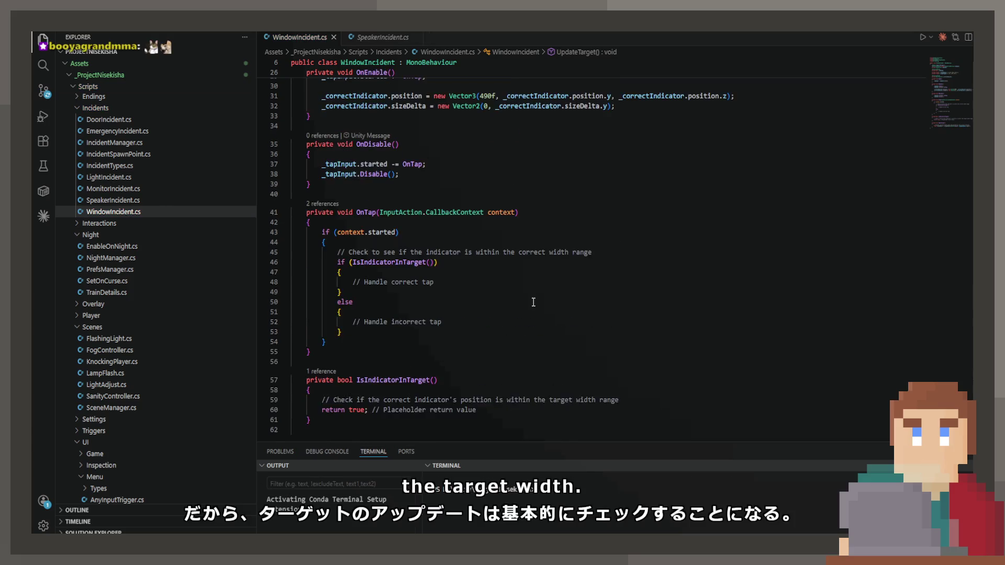
{"action": "left_click", "coordinate": [512, 138]}
{"action": "left_click", "coordinate": [524, 157]}
{"action": "key", "text": "Return"}
{"action": "type", "text": "private int"}
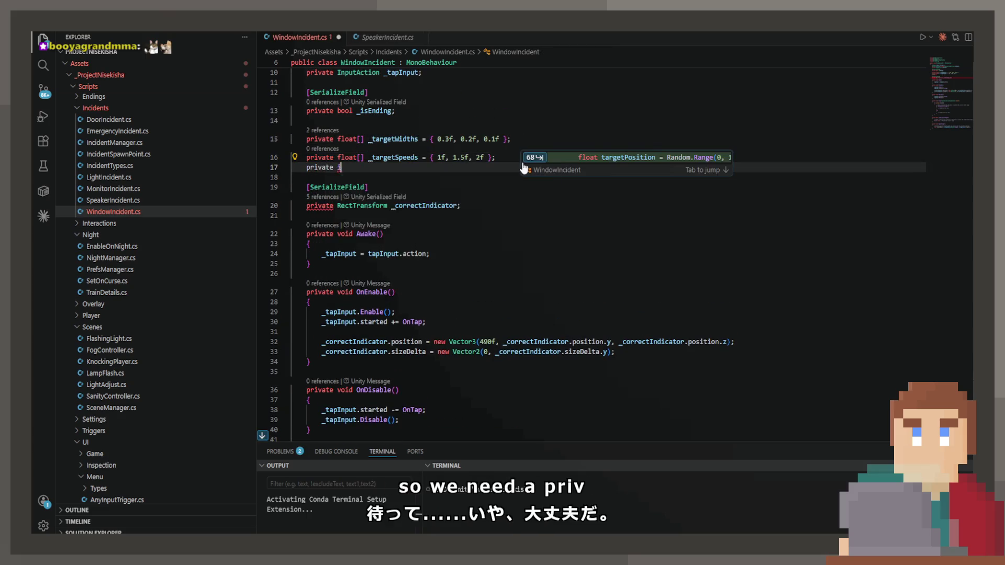
{"action": "key", "text": "Tab"}
{"action": "key", "text": "ctrl+s"}
{"action": "scroll", "coordinate": [555, 235], "scroll_direction": "down", "scroll_amount": 10}
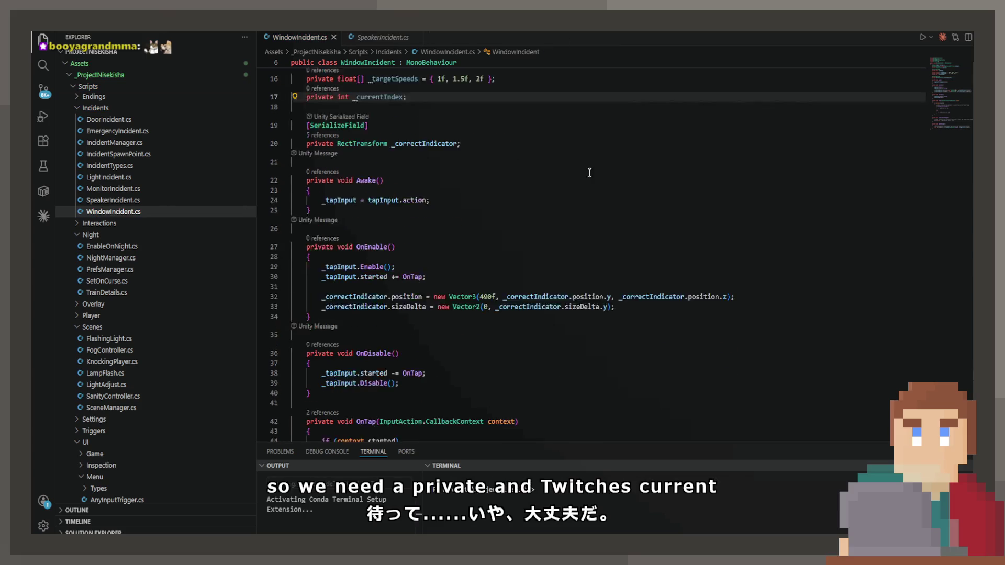
Step: Index _targetWidths with _currentIndex instead of the random index expression
{"action": "left_click", "coordinate": [555, 300]}
{"action": "left_click_drag", "start_coordinate": [603, 321], "coordinate": [454, 321]}
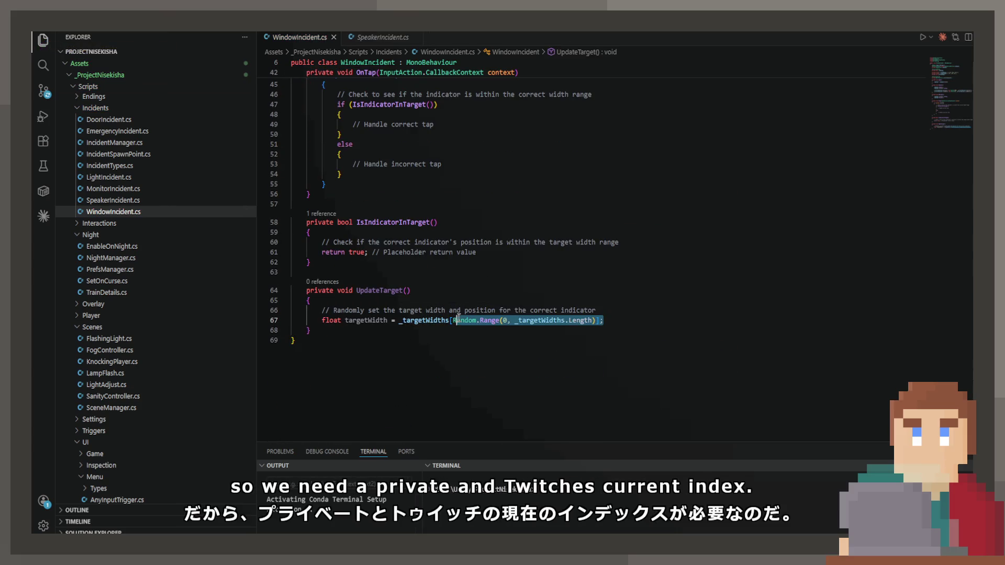
{"action": "type", "text": "_currentIndex];"}
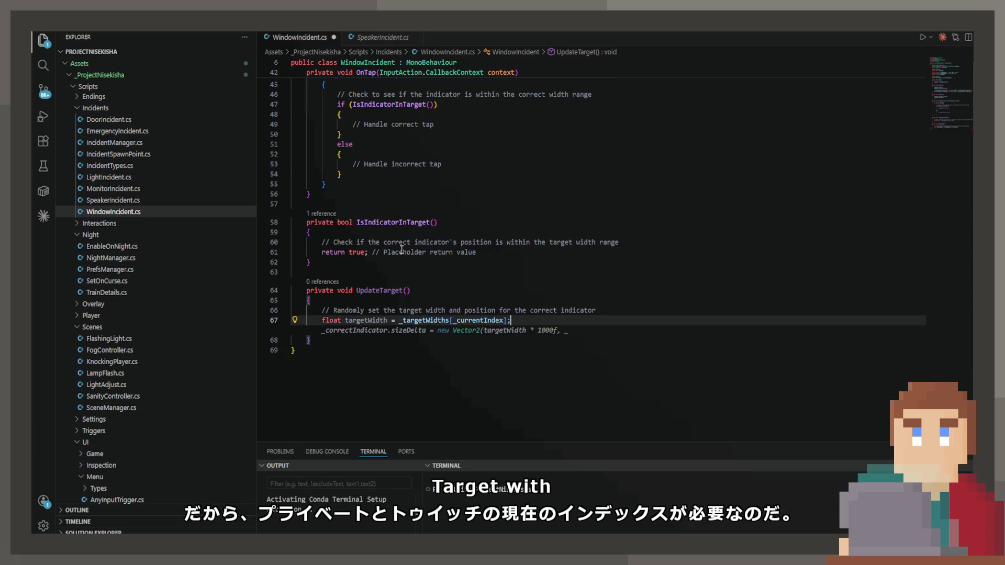
{"action": "key", "text": "Return"}
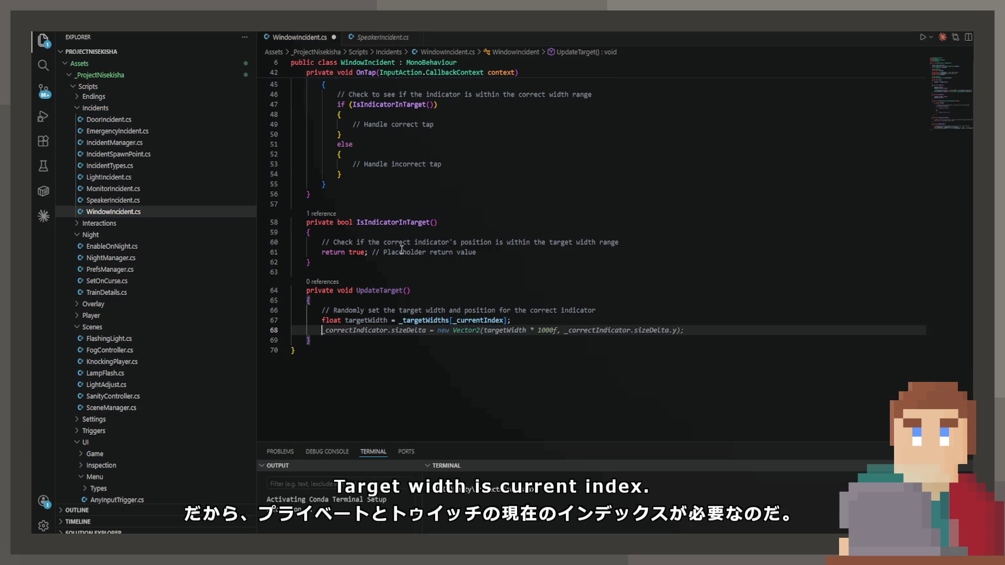
Step: Start an if block whose condition checks _correctIndicator.sizeDelta against targetWidth
{"action": "type", "text": "if ("}
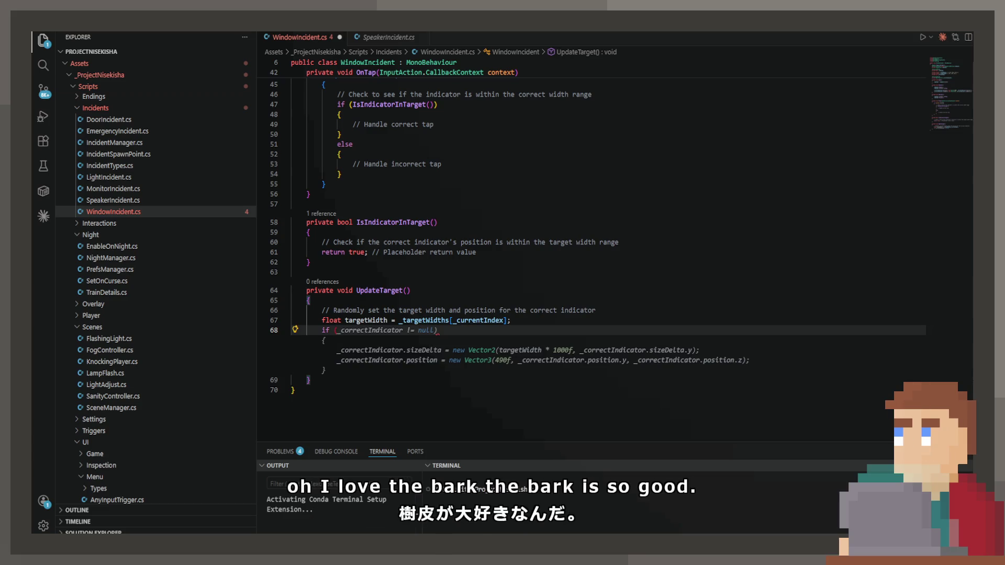
{"action": "key", "text": "Escape"}
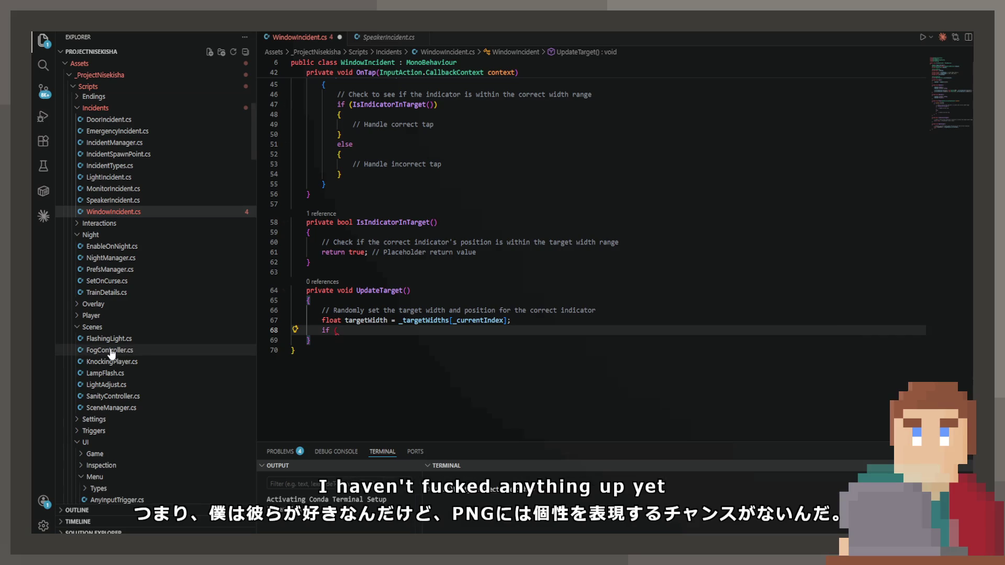
{"action": "key", "text": "ctrl+space"}
{"action": "type", "text": "_cor"}
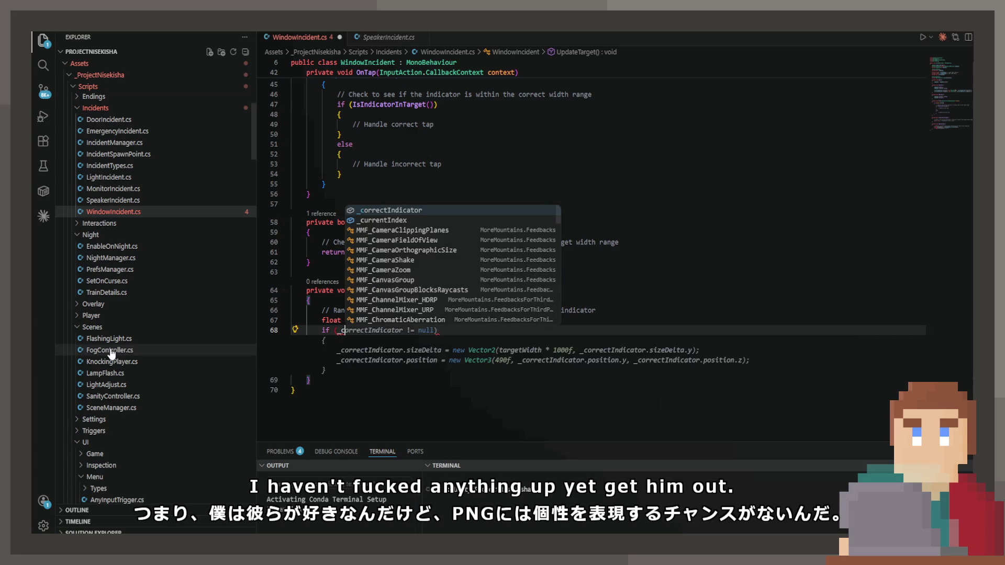
{"action": "key", "text": "Tab"}
{"action": "type", "text": ".siz"}
{"action": "key", "text": "Tab"}
{"action": "key", "text": "Tab"}
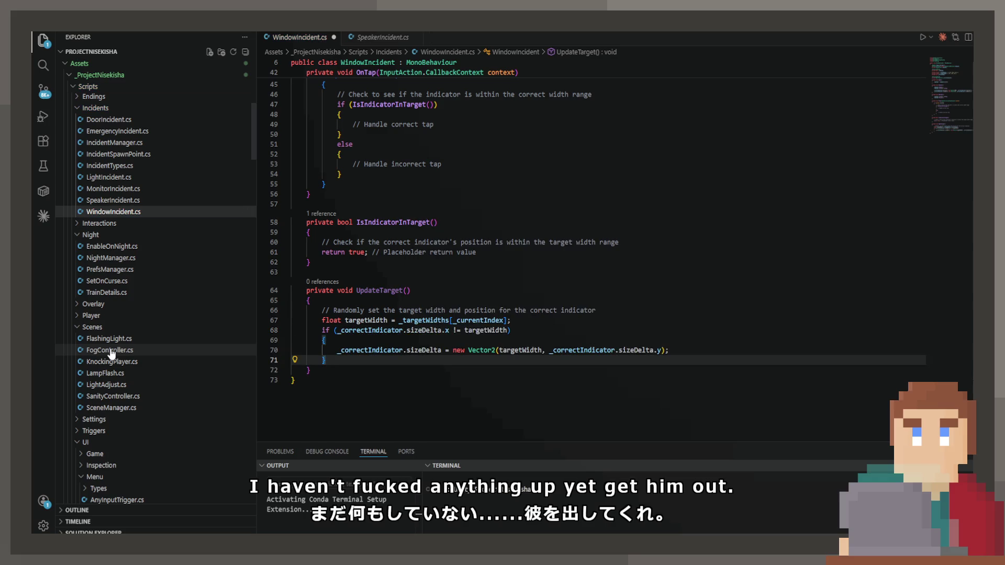
Step: Change the sizeDelta.x comparison on line 68 from '!=' to '<=' targetWidth
{"action": "left_click", "coordinate": [463, 331]}
{"action": "key", "text": "BackSpace"}
{"action": "key", "text": "BackSpace"}
{"action": "type", "text": "<"}
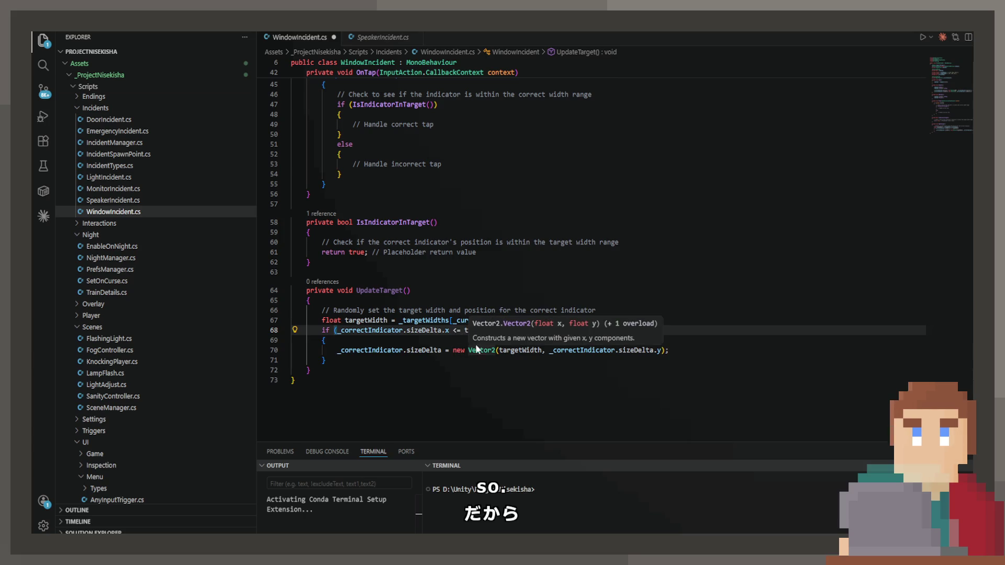
{"action": "left_click", "coordinate": [449, 343]}
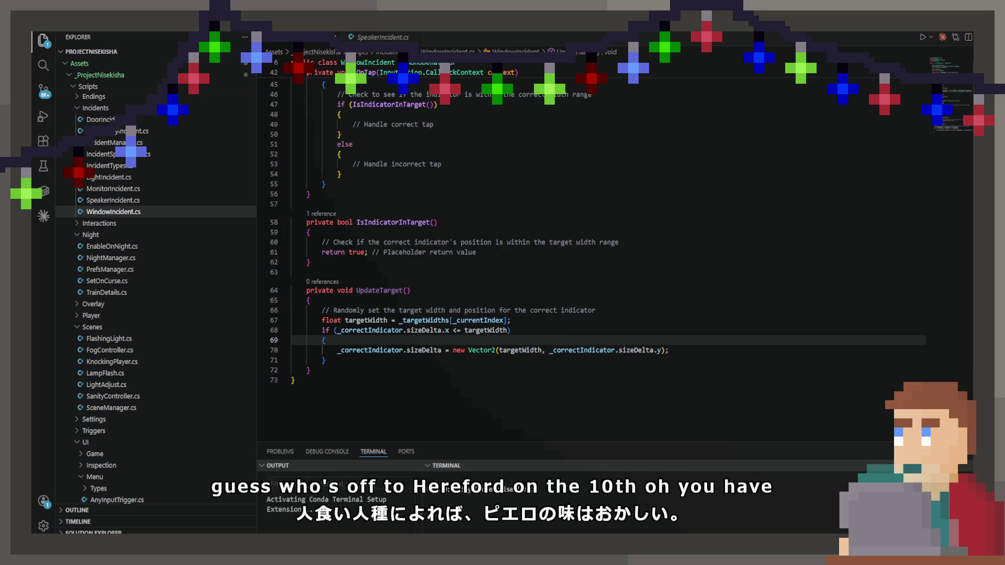
{"action": "key", "text": "End"}
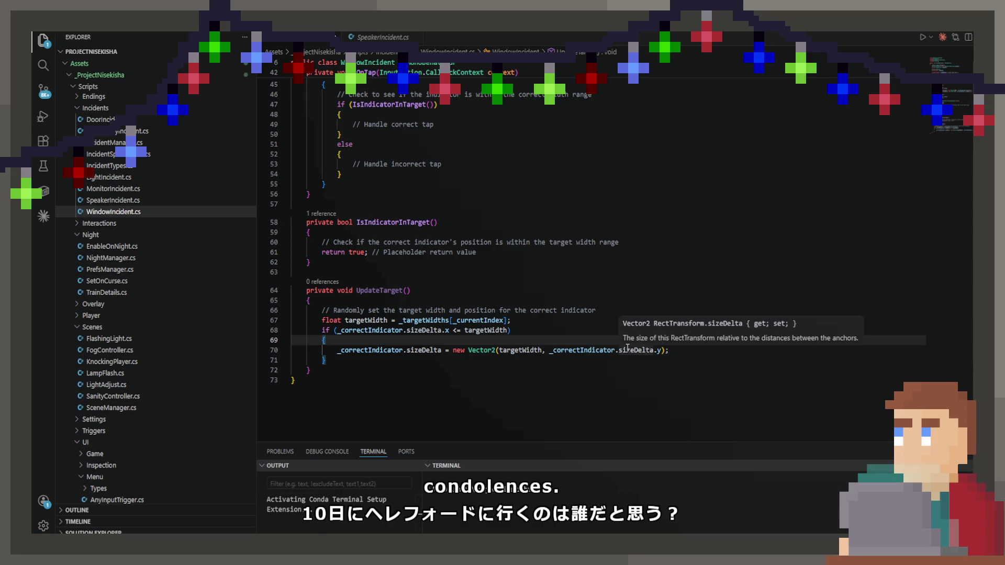
{"action": "left_click", "coordinate": [497, 350]}
{"action": "left_click", "coordinate": [504, 350]}
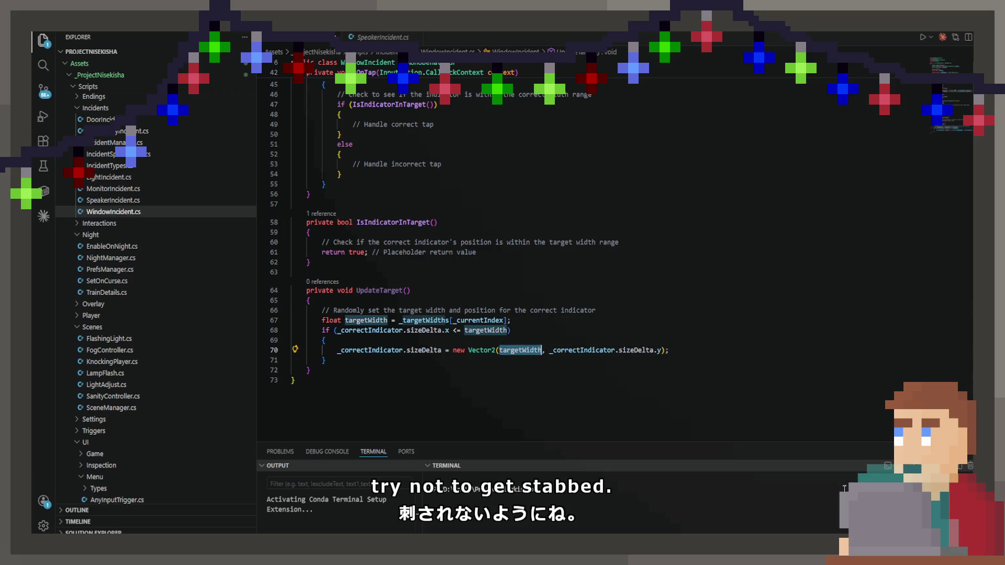
Step: Replace the width argument with _correctIndicator.sizeDelta.x plus the suggested speed increment
{"action": "key", "text": "ctrl+BackSpace"}
{"action": "type", "text": "_correctIndicator.s"}
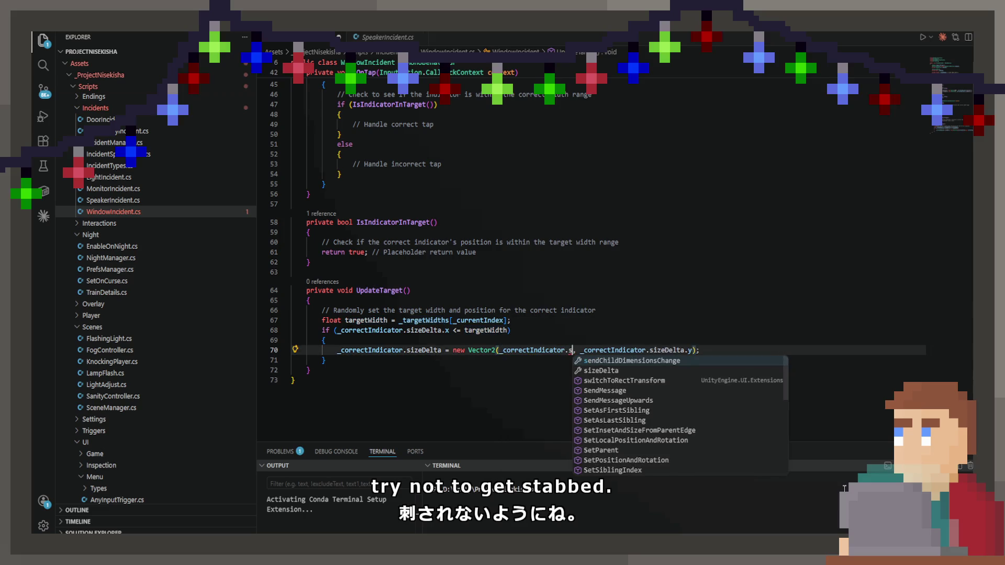
{"action": "key", "text": "Down"}
{"action": "key", "text": "Tab"}
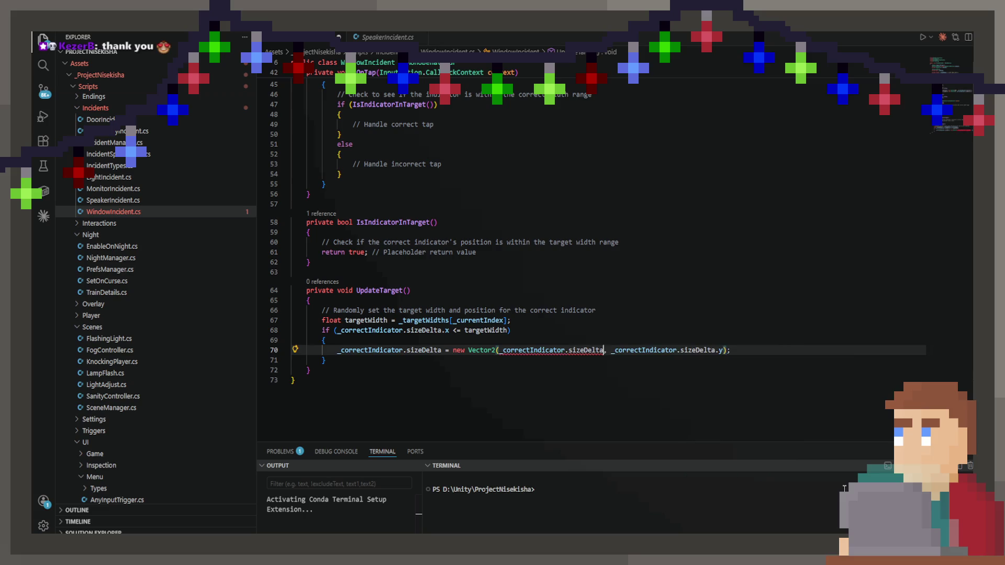
{"action": "type", "text": ".x +"}
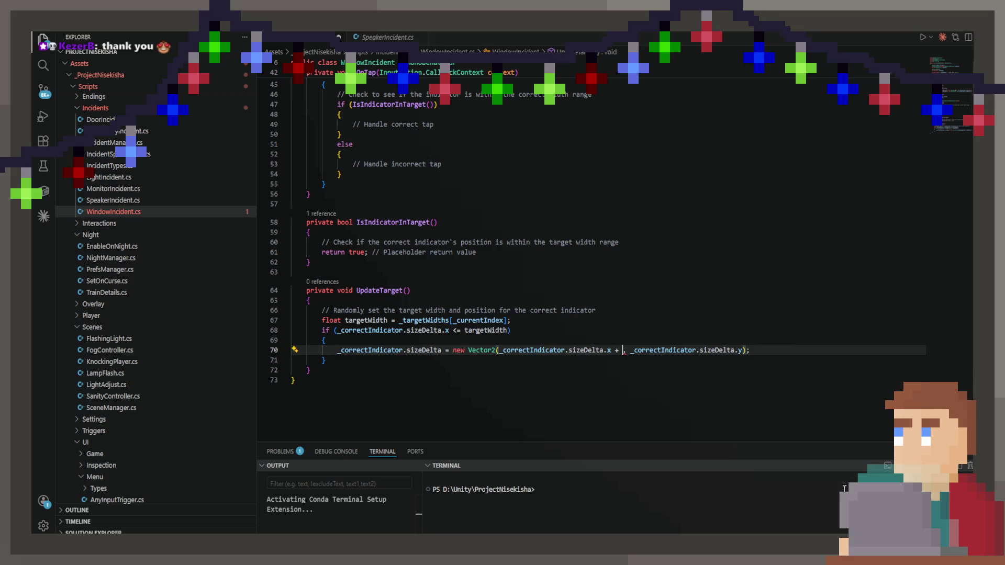
{"action": "key", "text": "Tab"}
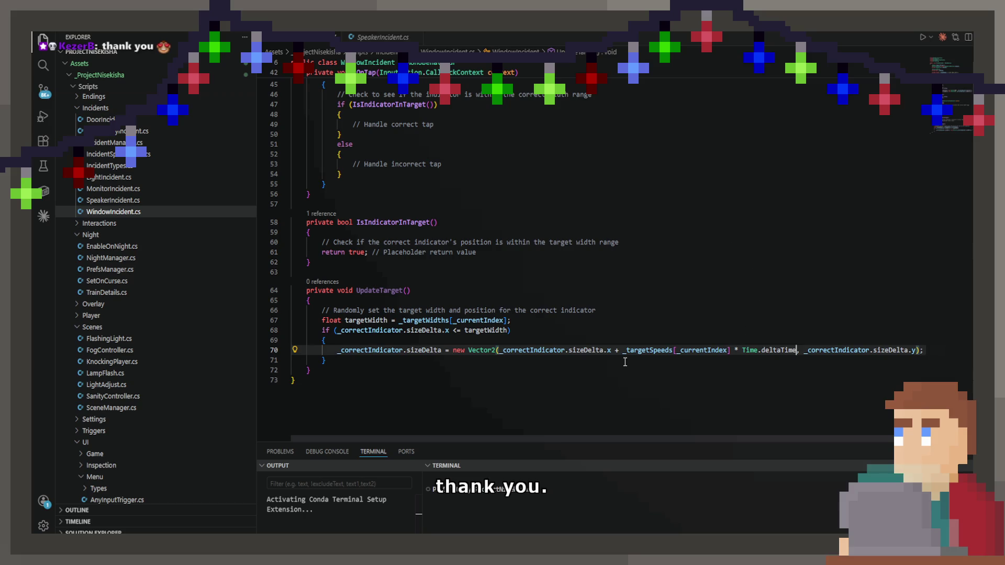
Step: Remove the _targetSpeeds times deltaTime term, leaving the '+' term empty
{"action": "left_click", "coordinate": [623, 348]}
{"action": "left_click_drag", "start_coordinate": [623, 349], "coordinate": [797, 351]}
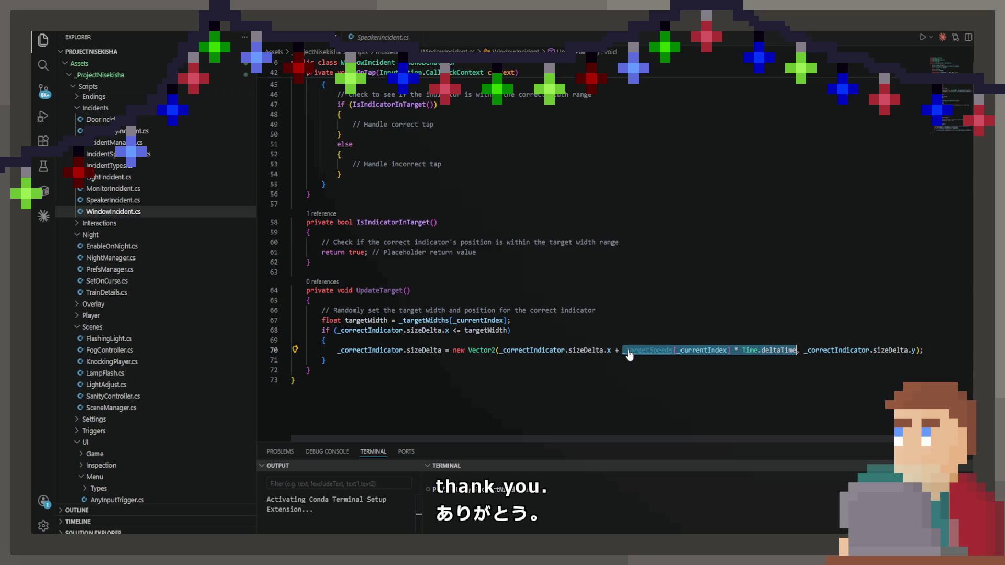
{"action": "key", "text": "ctrl+space"}
{"action": "key", "text": "Escape"}
{"action": "key", "text": "Delete"}
{"action": "left_click", "coordinate": [561, 321]}
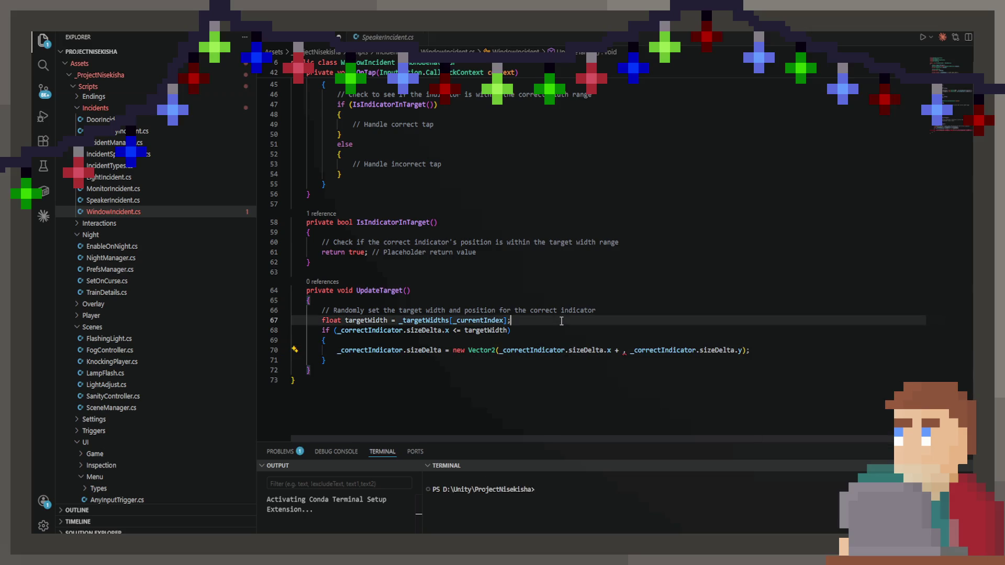
Step: Declare 'float speedStep = _targetSpeeds[_currentIndex] * Time.deltaTime;' and paste speedStep after the '+'
{"action": "key", "text": "Return"}
{"action": "type", "text": "float sp"}
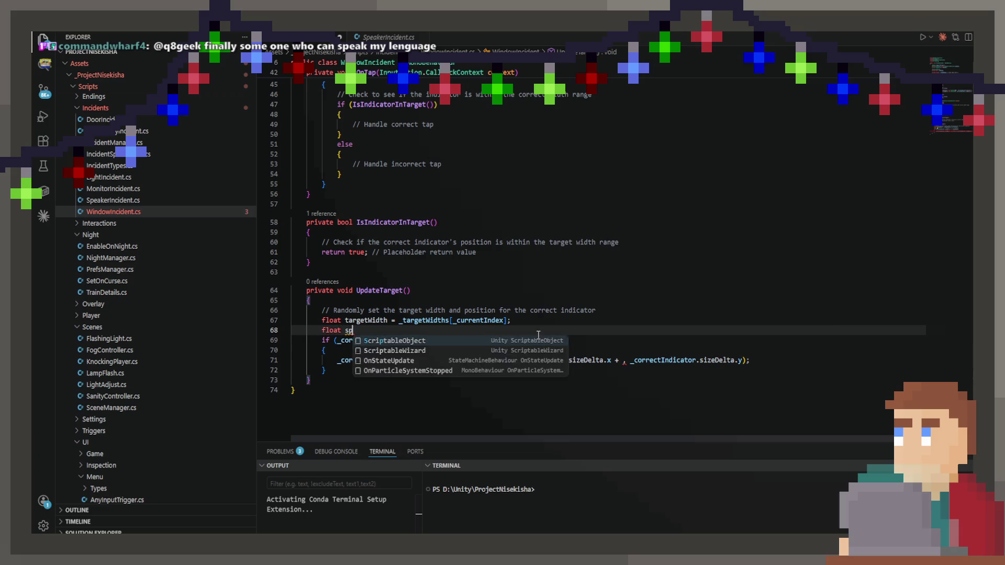
{"action": "type", "text": "eedStep "}
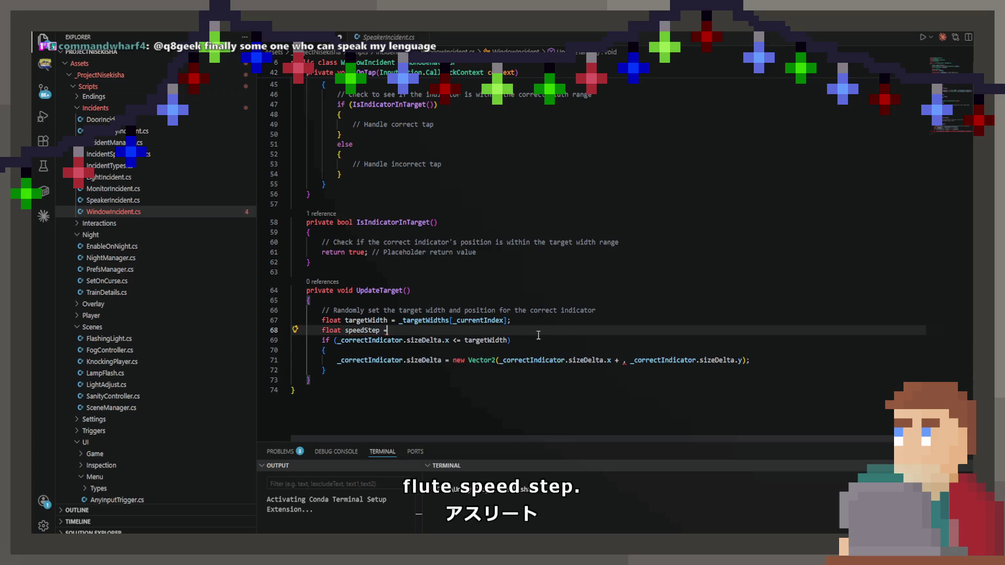
{"action": "type", "text": "="}
{"action": "key", "text": "Tab"}
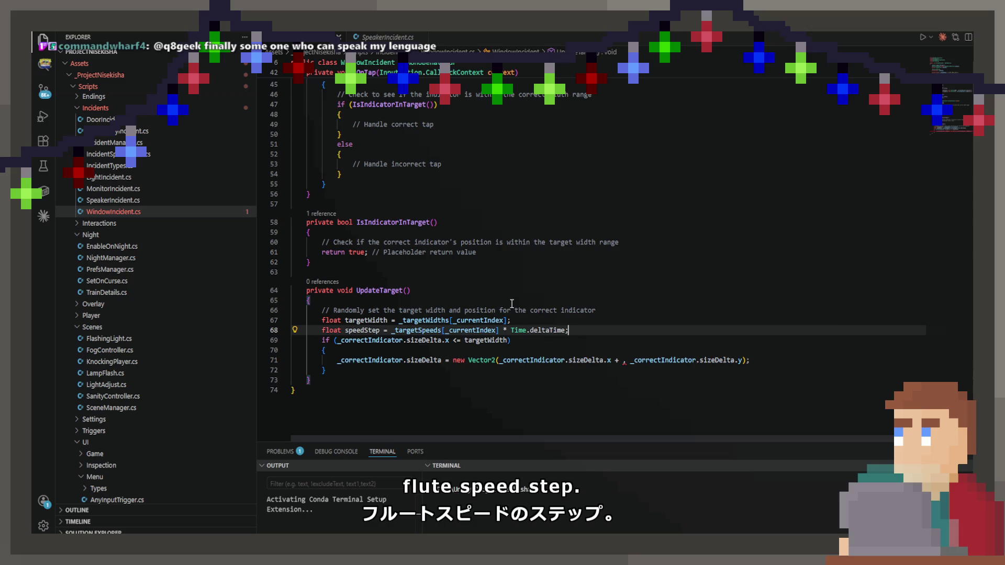
{"action": "double_click", "coordinate": [366, 331]}
{"action": "key", "text": "ctrl+c"}
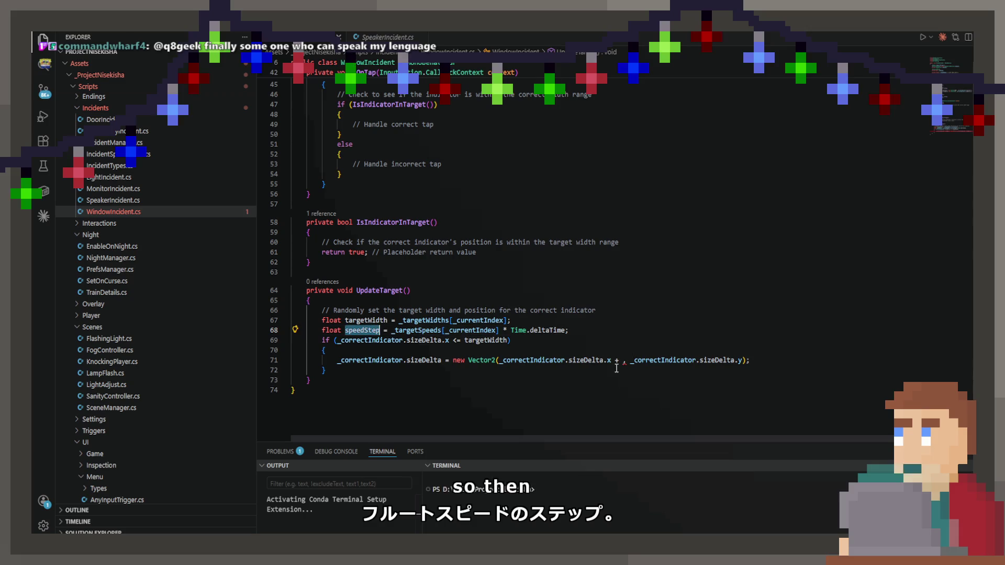
{"action": "left_click", "coordinate": [621, 360]}
{"action": "key", "text": "ctrl+v"}
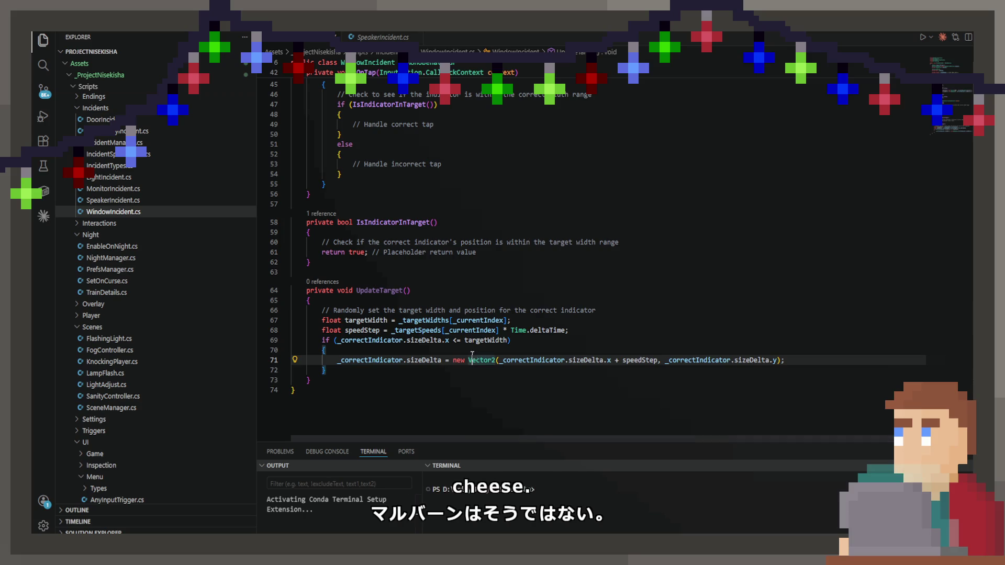
Step: Insert Copilot's suggested inner if block below the width update, then delete it
{"action": "left_click", "coordinate": [553, 370]}
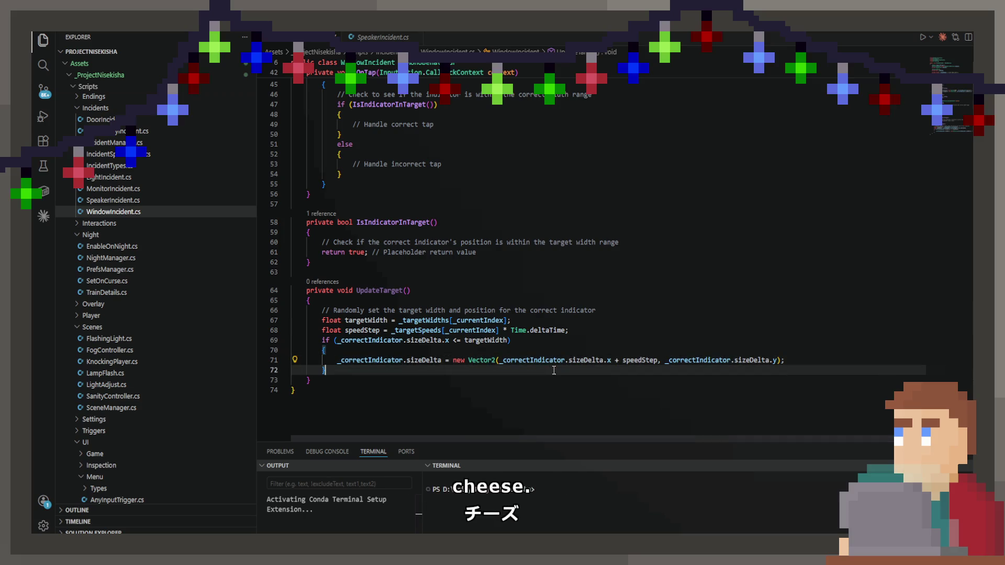
{"action": "left_click", "coordinate": [859, 352]}
{"action": "left_click", "coordinate": [844, 360]}
{"action": "key", "text": "Return"}
{"action": "type", "text": "if"}
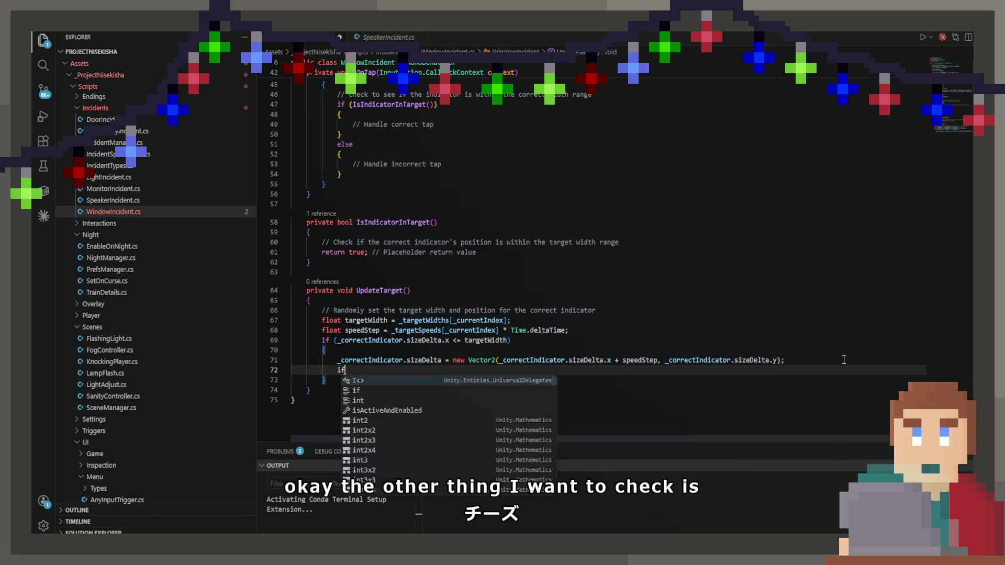
{"action": "key", "text": "Tab"}
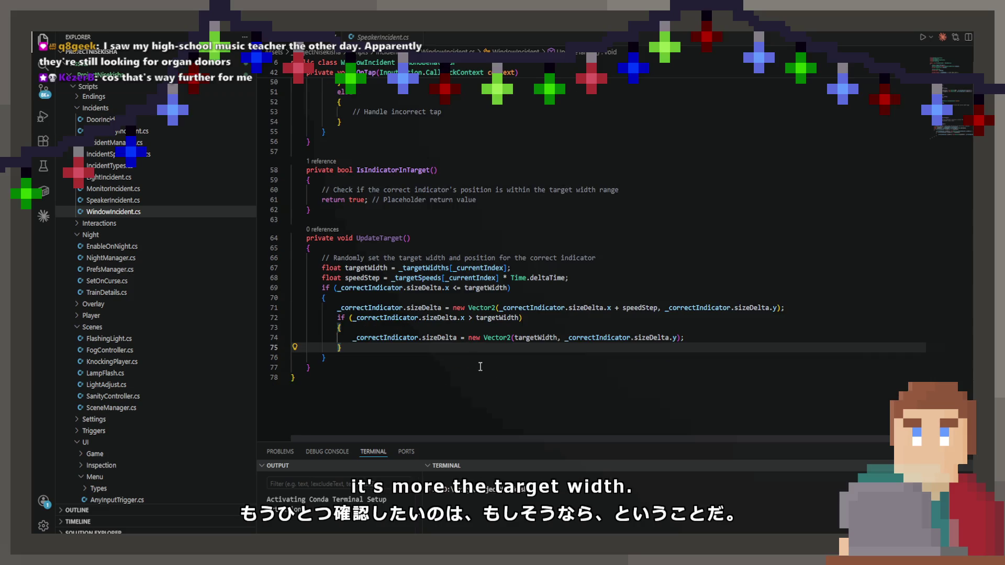
{"action": "key", "text": "shift+Up"}
{"action": "key", "text": "shift+Up"}
{"action": "key", "text": "shift+Up"}
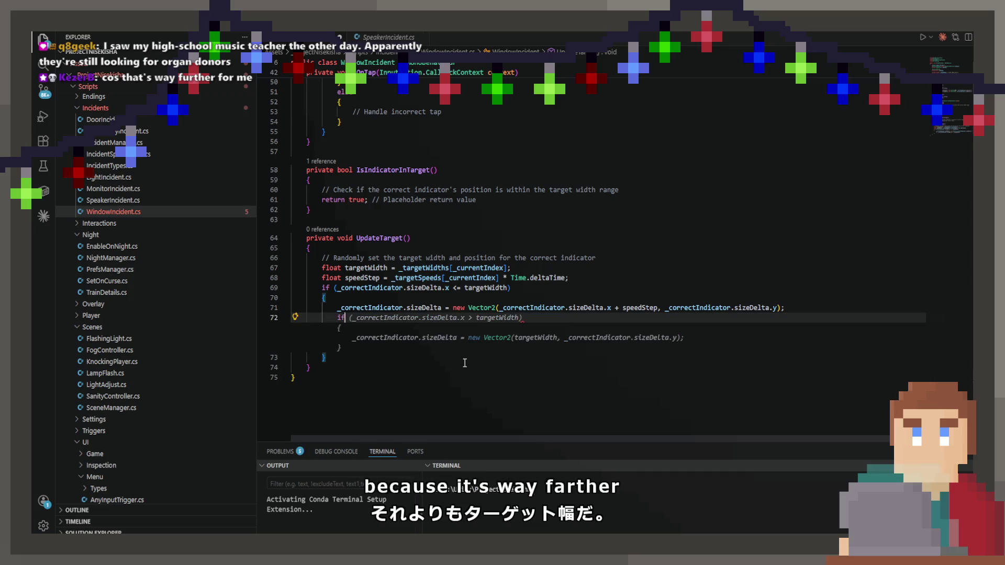
{"action": "key", "text": "Delete"}
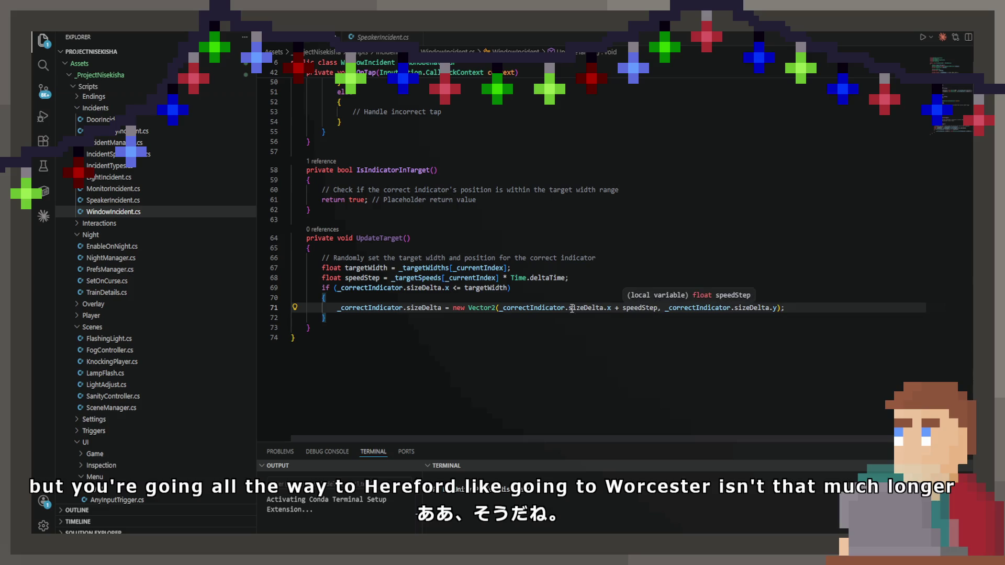
Step: Try wrapping the width in Mathf.Clamp with bounds 0 and targetWidth, then undo it
{"action": "left_click", "coordinate": [497, 308]}
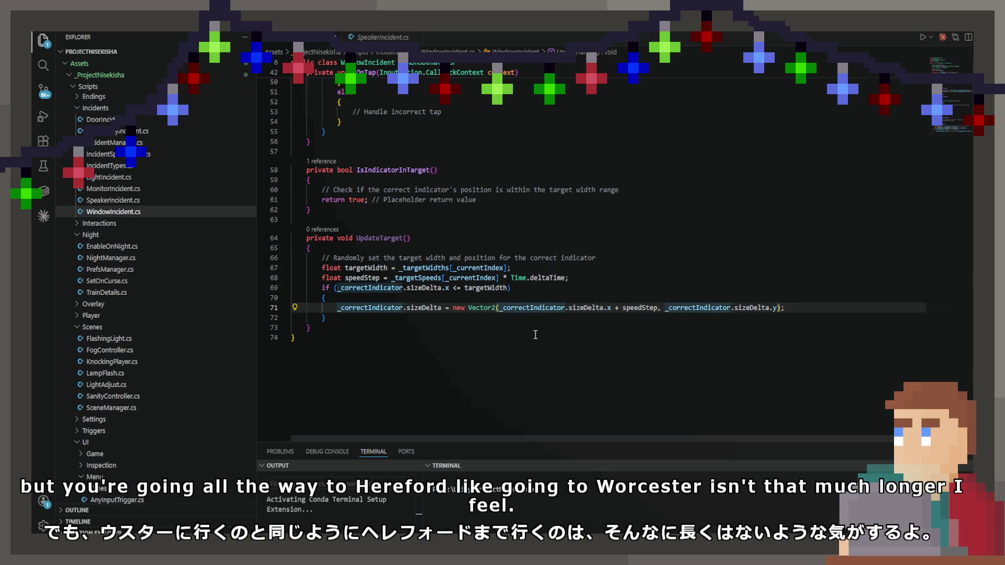
{"action": "type", "text": "Mathf.Clamp"}
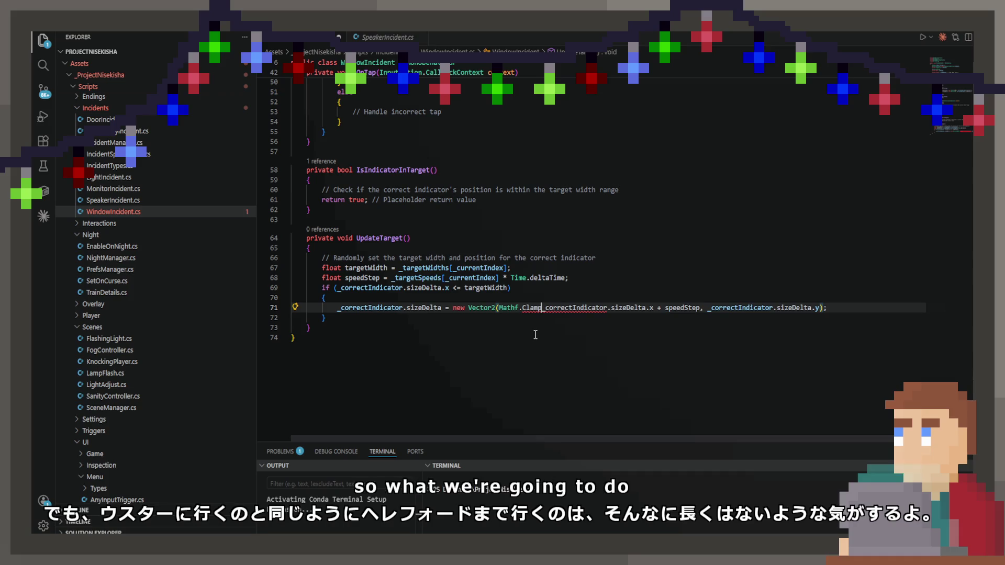
{"action": "type", "text": "("}
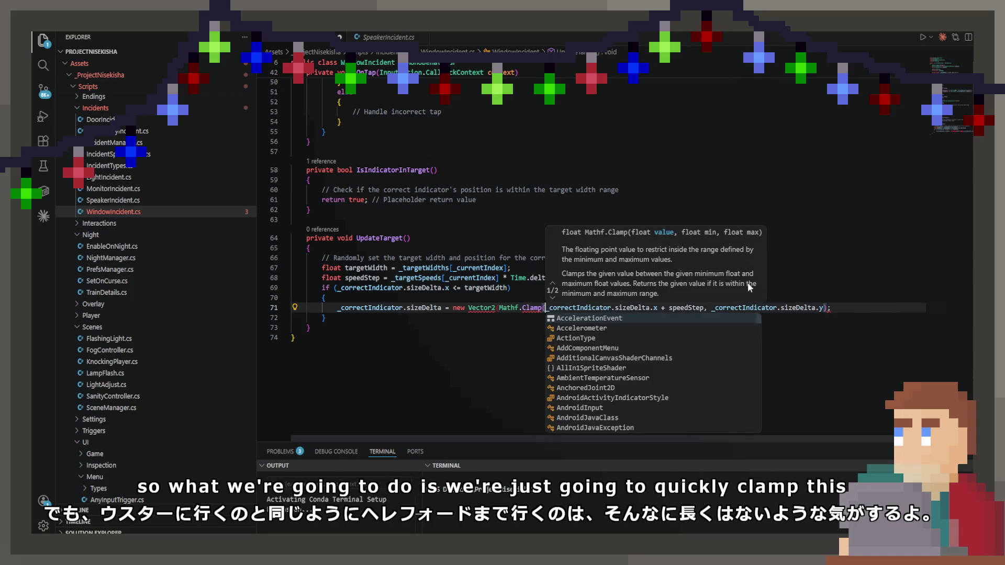
{"action": "left_click", "coordinate": [705, 308]}
{"action": "key", "text": "Tab"}
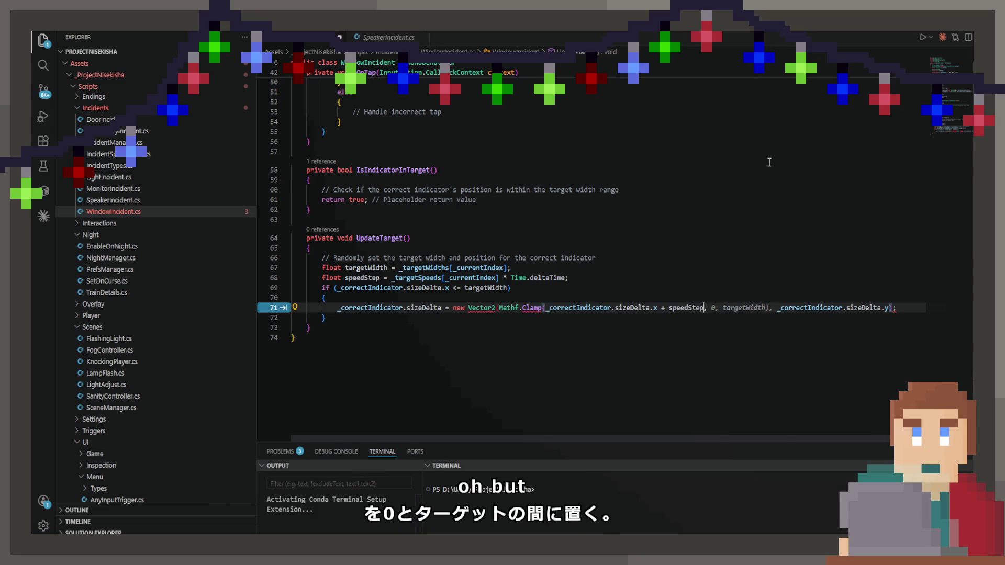
{"action": "key", "text": "ctrl+z"}
{"action": "key", "text": "ctrl+z"}
{"action": "key", "text": "ctrl+z"}
{"action": "key", "text": "ctrl+z"}
{"action": "key", "text": "ctrl+z"}
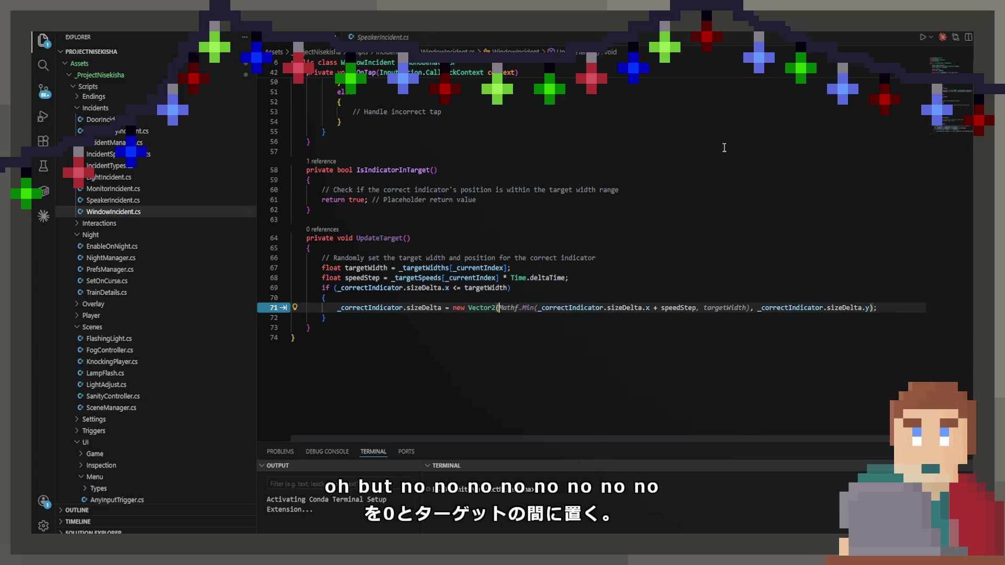
Step: Add an if block capping the width at targetWidth, with a float overshoot calculation inside
{"action": "left_click", "coordinate": [832, 307]}
{"action": "key", "text": "Return"}
{"action": "type", "text": "if"}
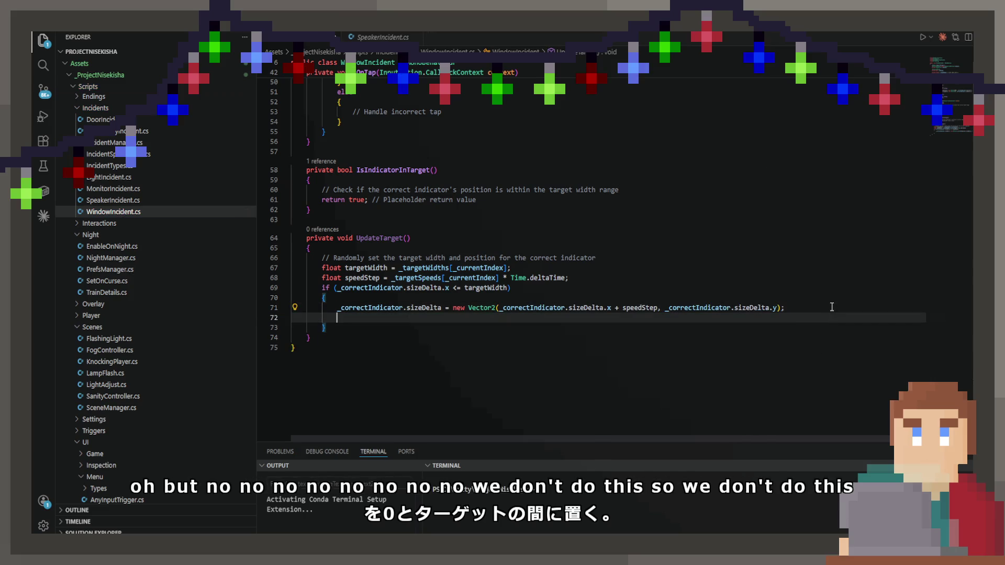
{"action": "key", "text": "Tab"}
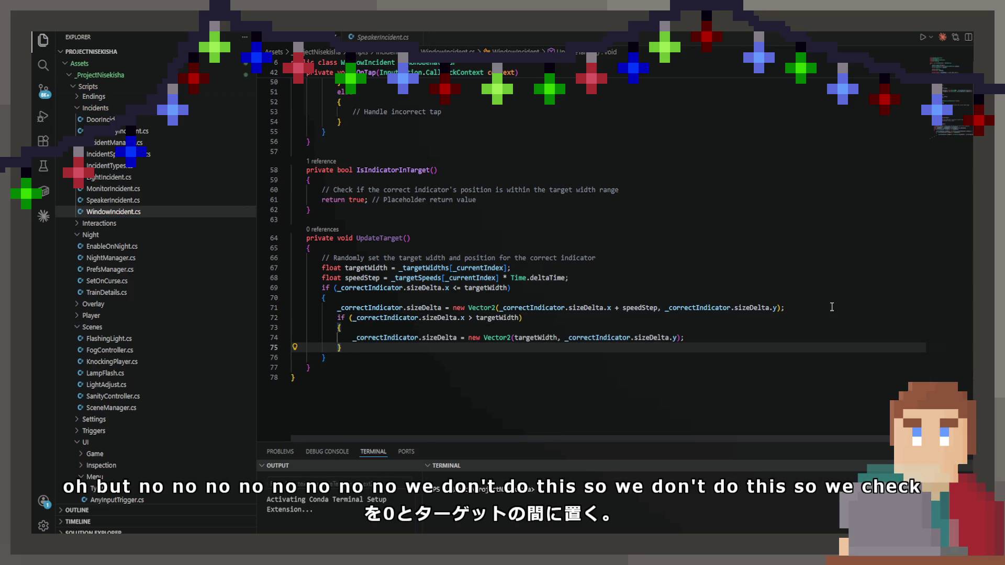
{"action": "left_click", "coordinate": [710, 328]}
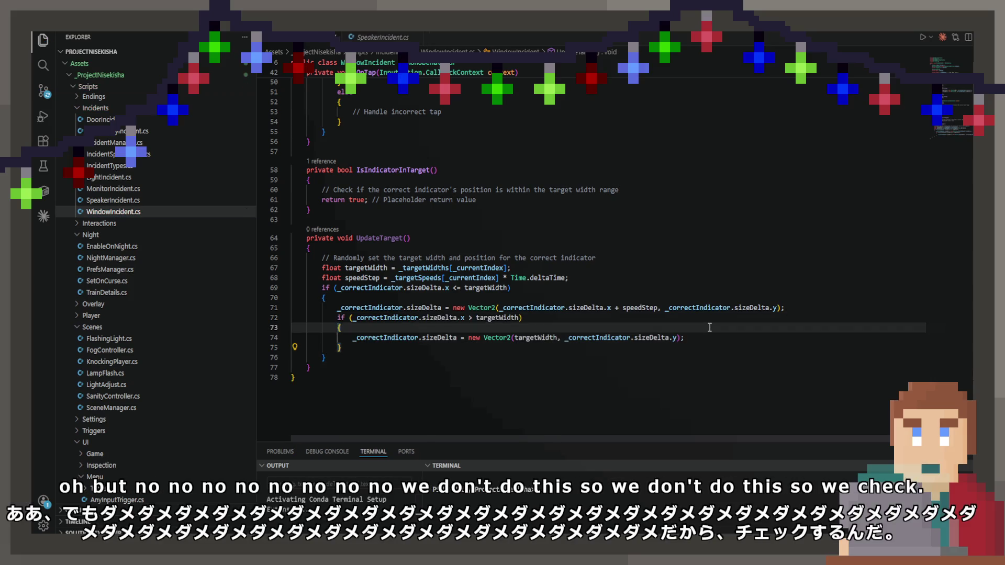
{"action": "key", "text": "Return"}
{"action": "type", "text": "float"}
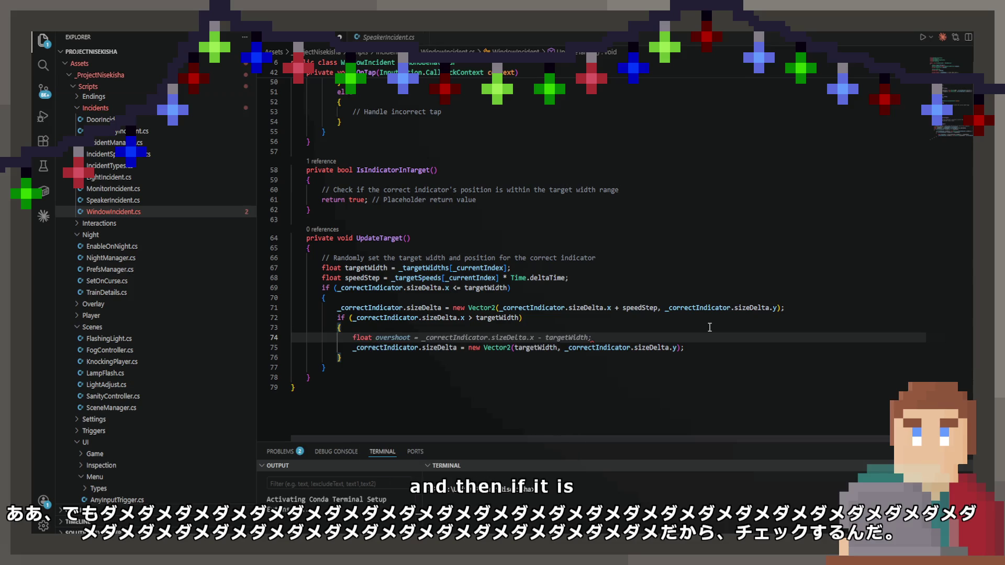
{"action": "key", "text": "Tab"}
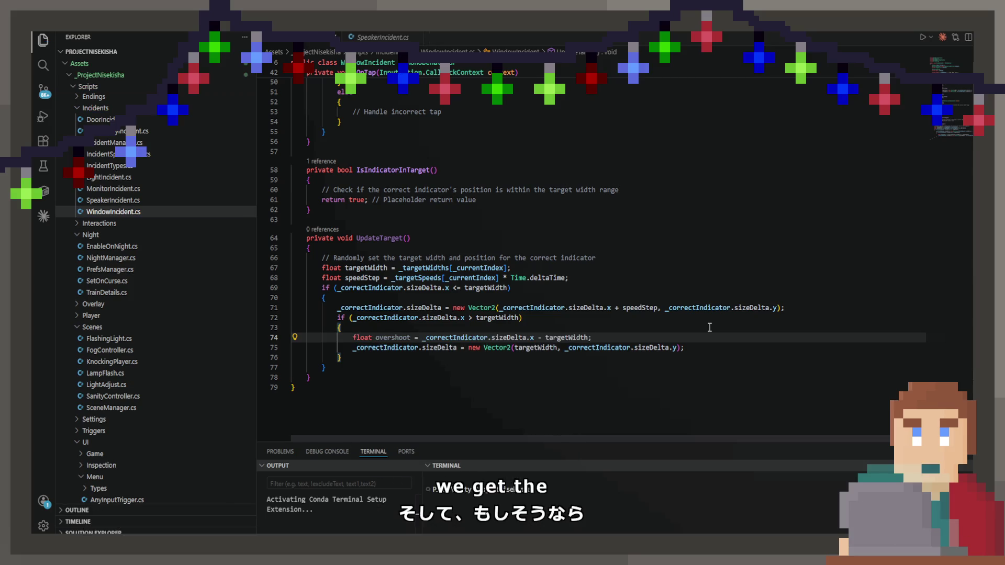
{"action": "key", "text": "Down"}
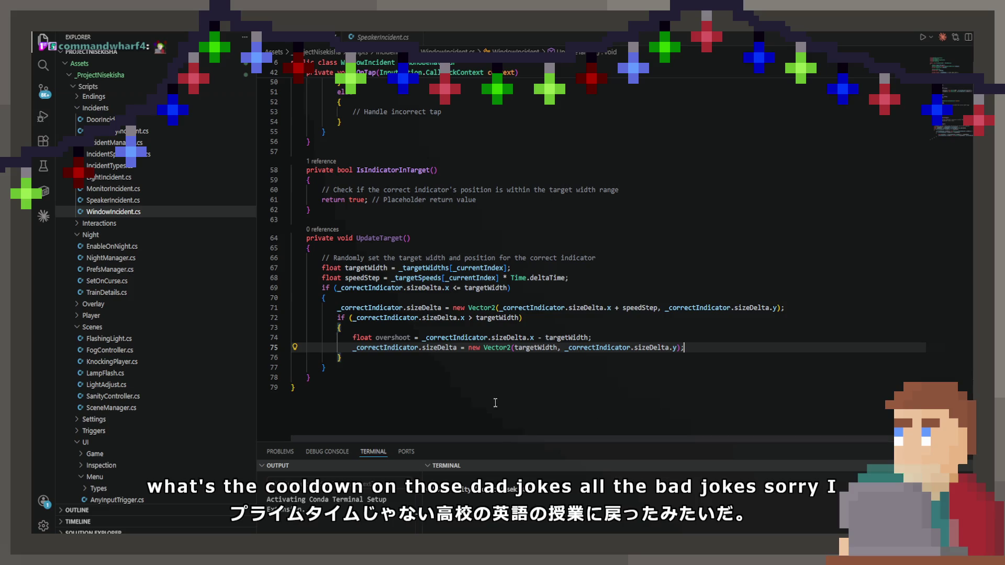
{"action": "left_click", "coordinate": [491, 359]}
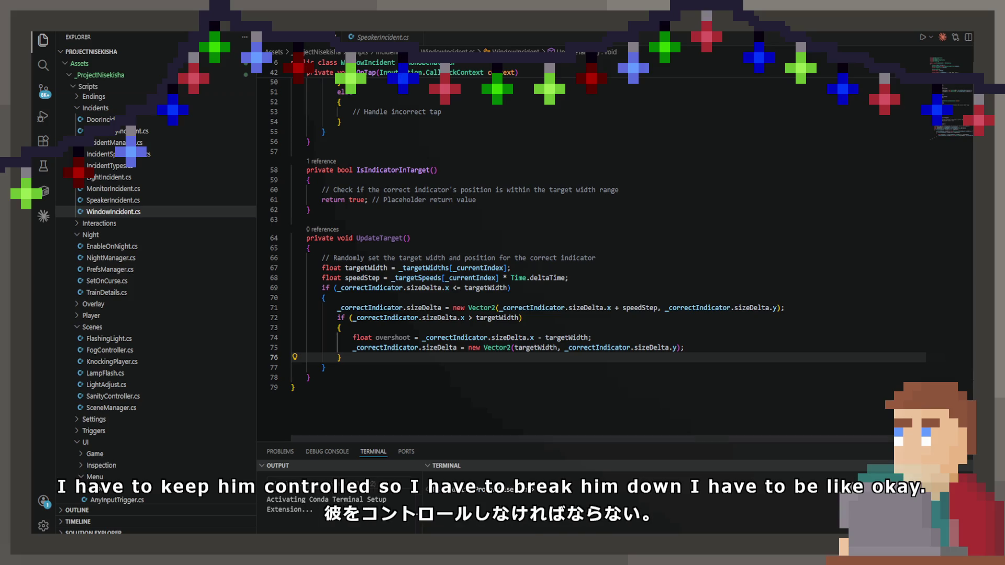
Step: Add a line after the width-capping line that shifts the indicator's x by half the overshoot
{"action": "left_click", "coordinate": [696, 350]}
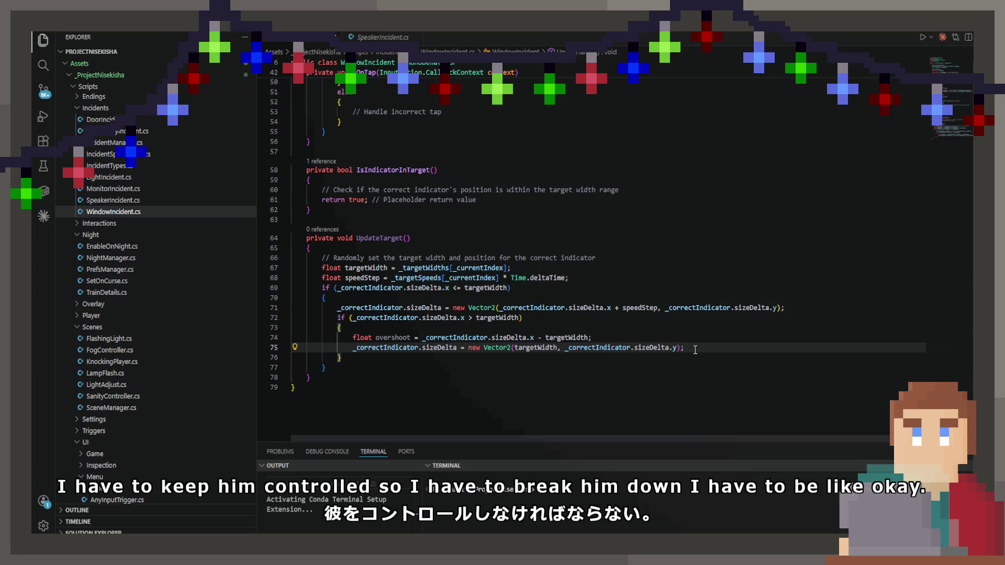
{"action": "key", "text": "Return"}
{"action": "key", "text": "Tab"}
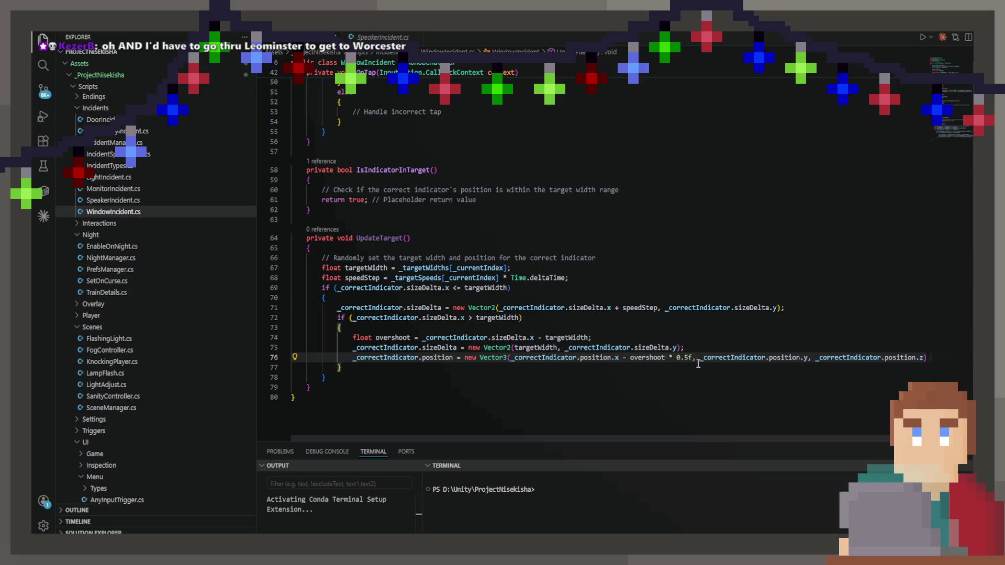
{"action": "type", "text": ";"}
Step: Add an empty else { } branch after the outer if block and outdent the method's closing brace
{"action": "left_click", "coordinate": [367, 366]}
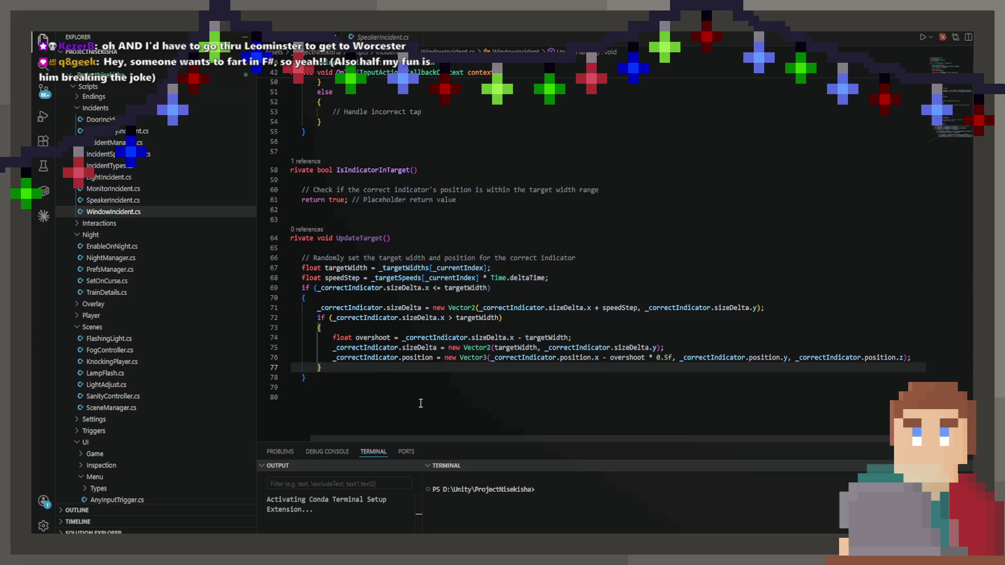
{"action": "key", "text": "Down"}
{"action": "key", "text": "Return"}
{"action": "type", "text": "else {"}
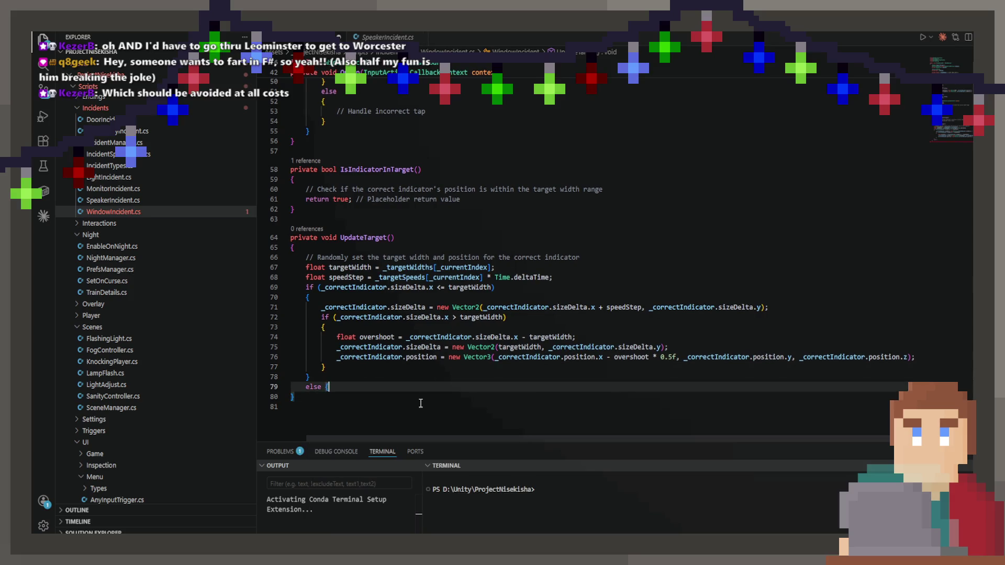
{"action": "key", "text": "Return"}
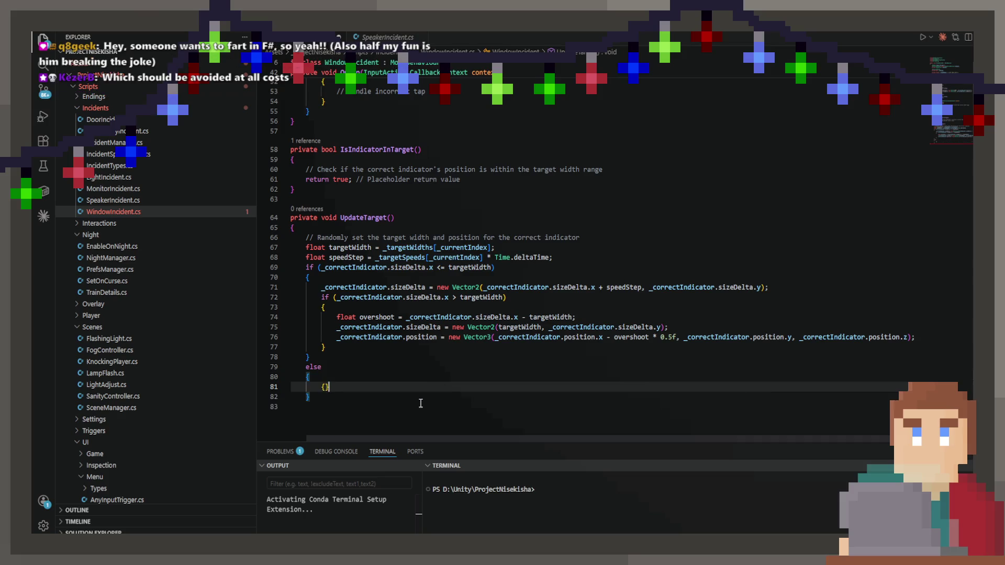
{"action": "key", "text": "Escape"}
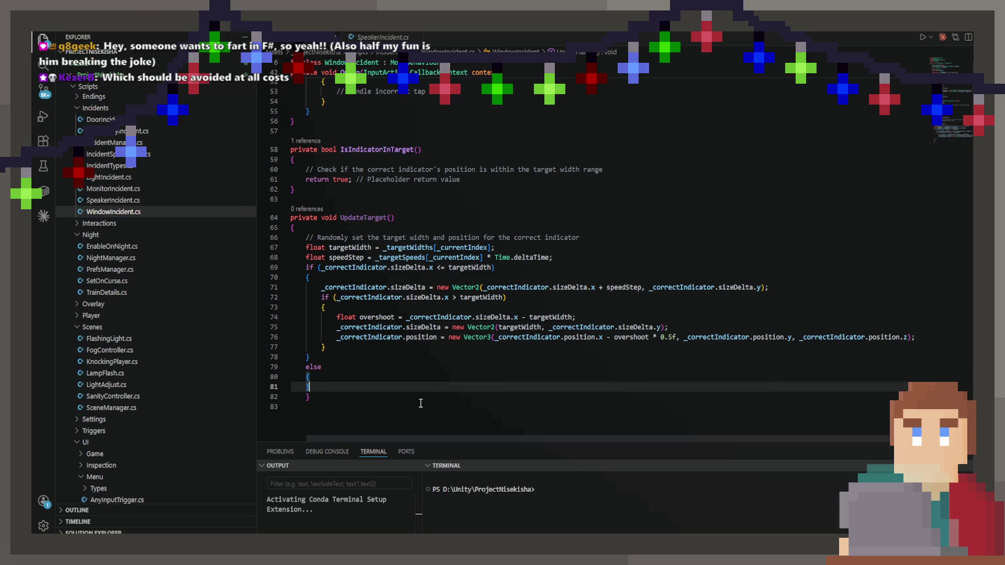
{"action": "key", "text": "Down"}
{"action": "key", "text": "Down"}
{"action": "key", "text": "shift+Tab"}
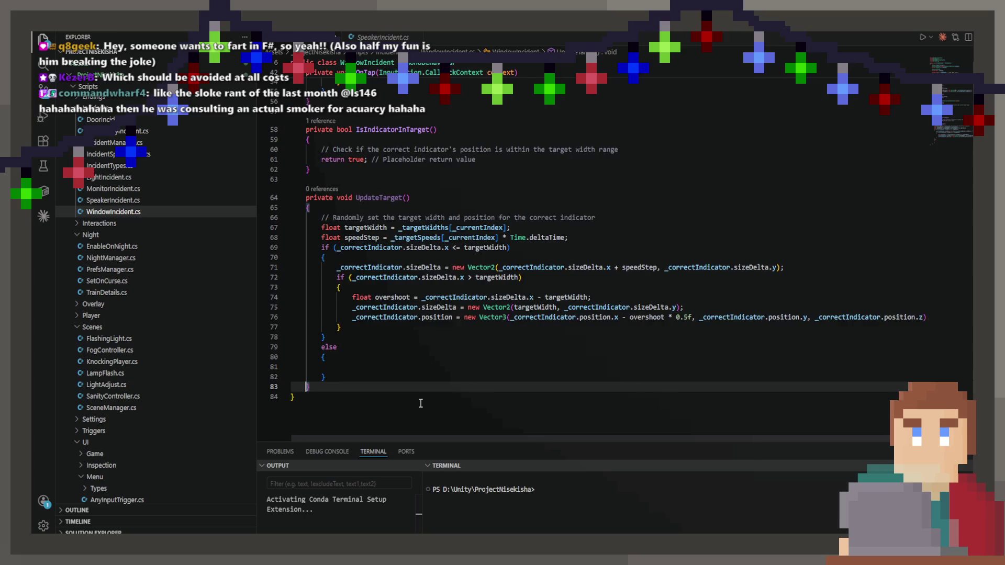
{"action": "key", "text": "Up"}
{"action": "key", "text": "Up"}
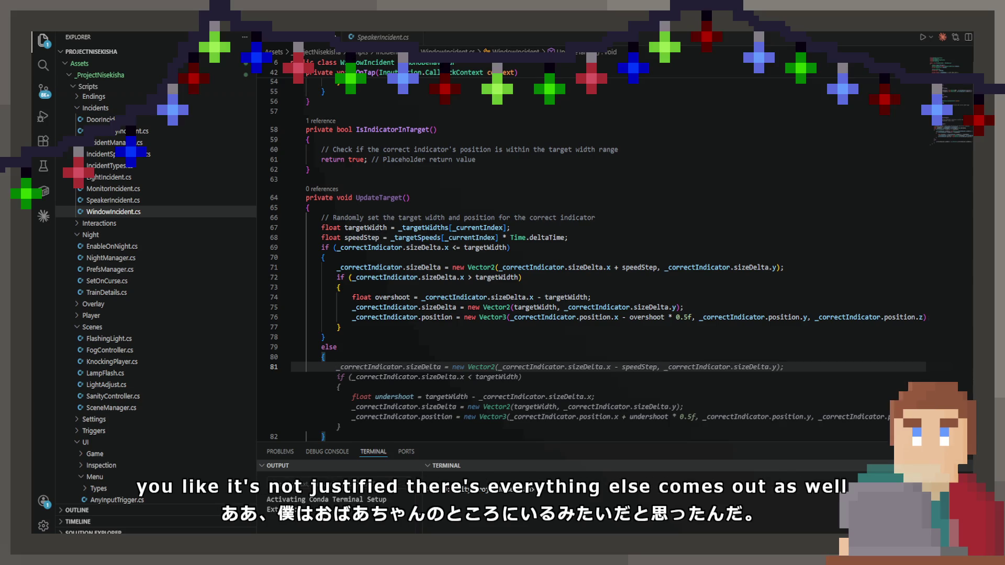
Step: Accept the Copilot else branch that shrinks the indicator by speedStep and caps it at targetWidth
{"action": "key", "text": "Tab"}
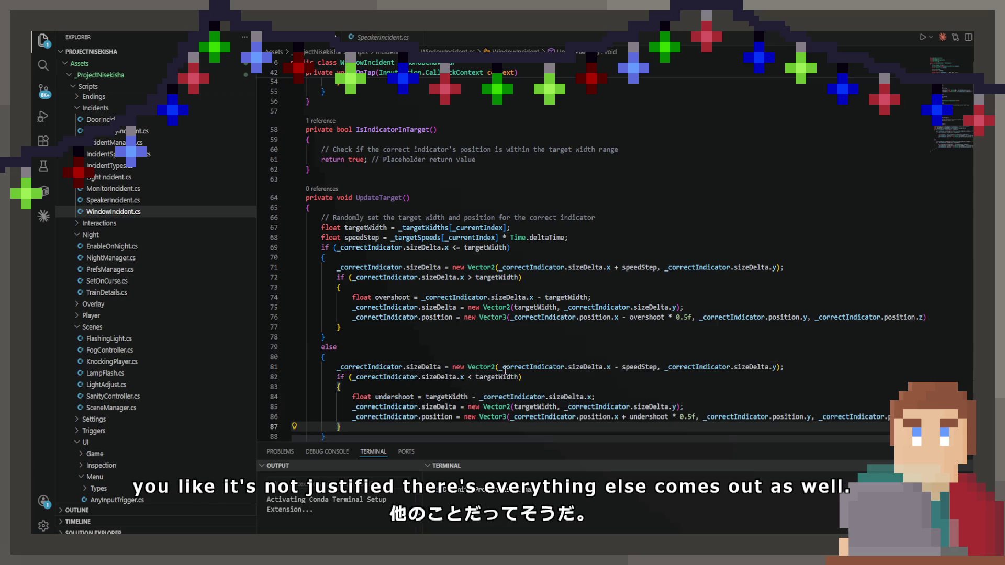
Step: Delete the undershoot clamping if-block from the else branch, leaving only the speedStep shrink line
{"action": "scroll", "coordinate": [503, 380], "scroll_direction": "down", "scroll_amount": 2}
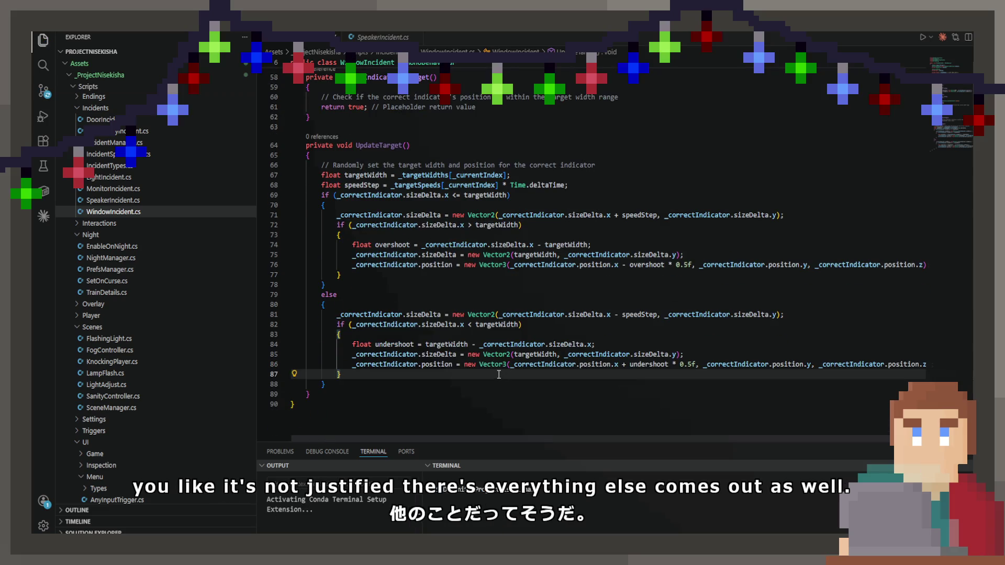
{"action": "left_click", "coordinate": [499, 375]}
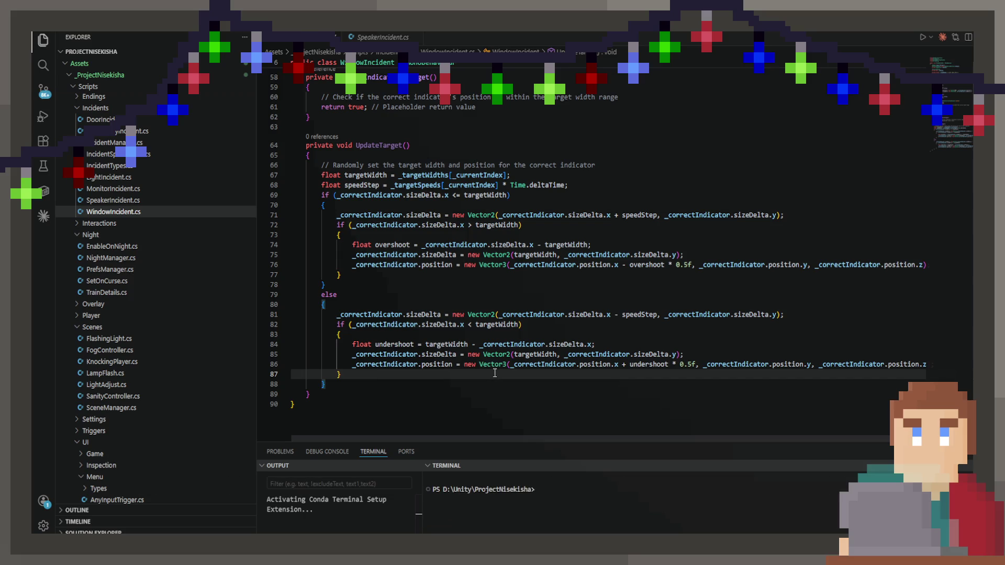
{"action": "left_click_drag", "start_coordinate": [473, 376], "coordinate": [259, 324]}
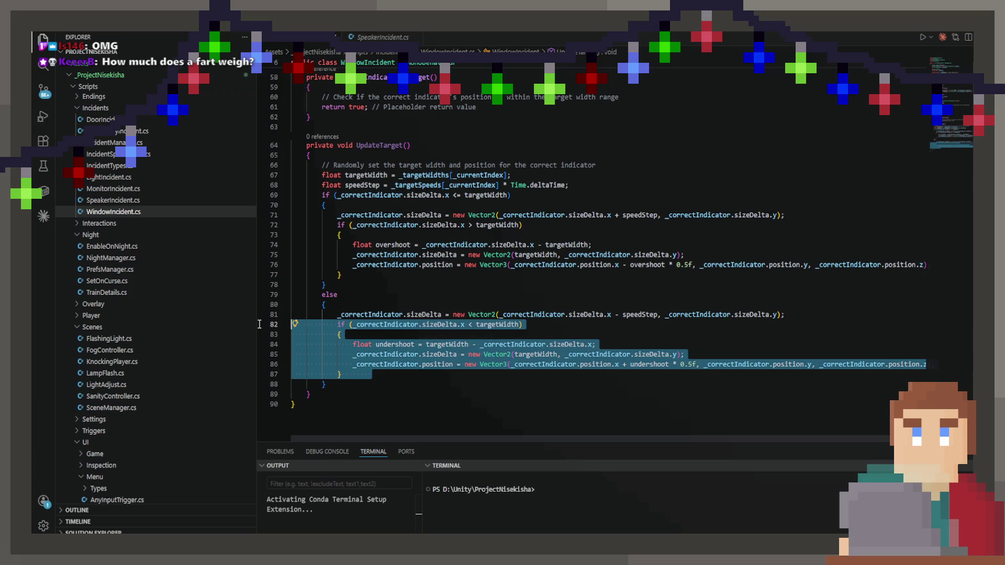
{"action": "left_click", "coordinate": [457, 195]}
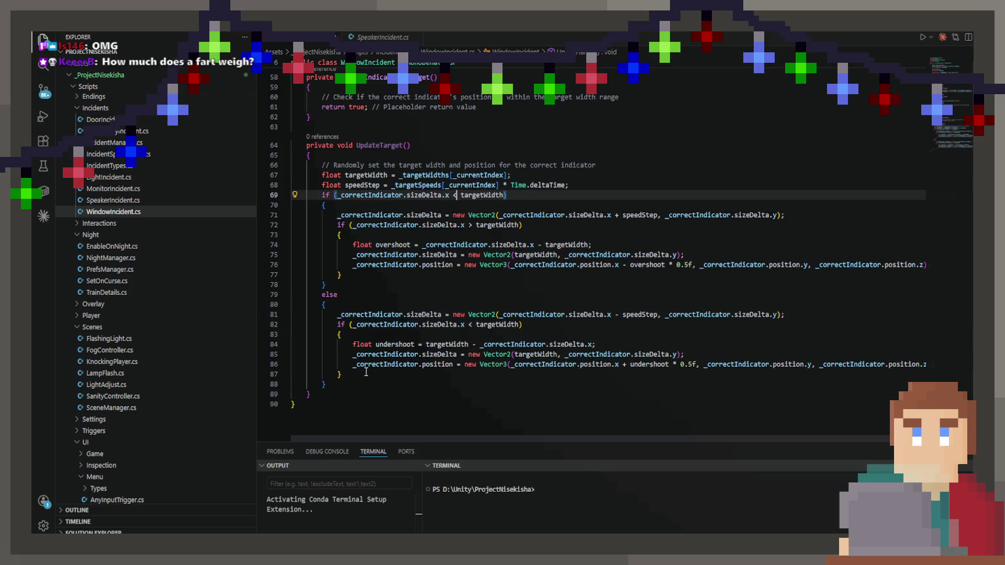
{"action": "left_click_drag", "start_coordinate": [367, 372], "coordinate": [294, 326]}
{"action": "key", "text": "Delete"}
{"action": "key", "text": "BackSpace"}
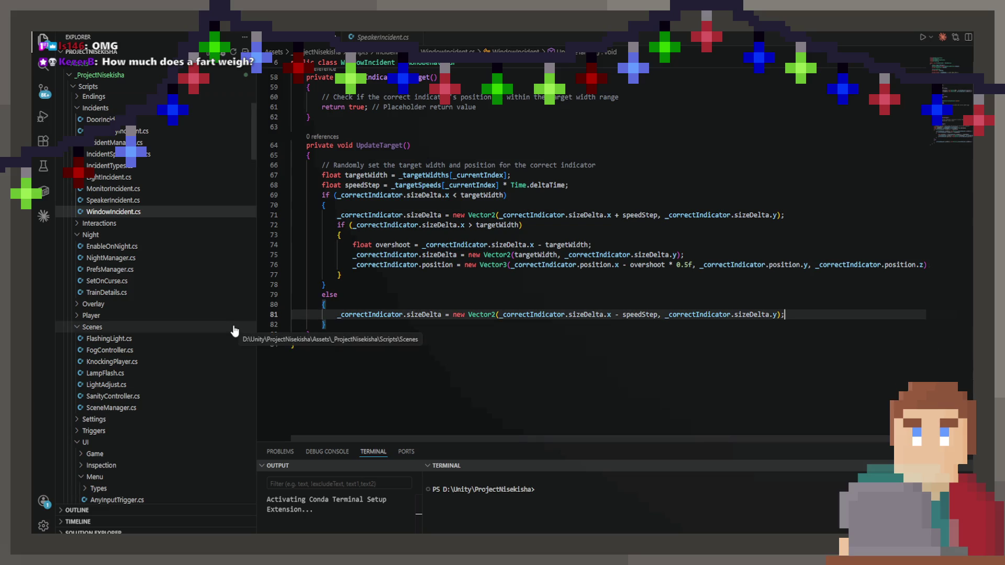
Step: Review the overshoot position line and its 0.5f factor, ending at the else branch's closing brace
{"action": "left_click", "coordinate": [675, 330]}
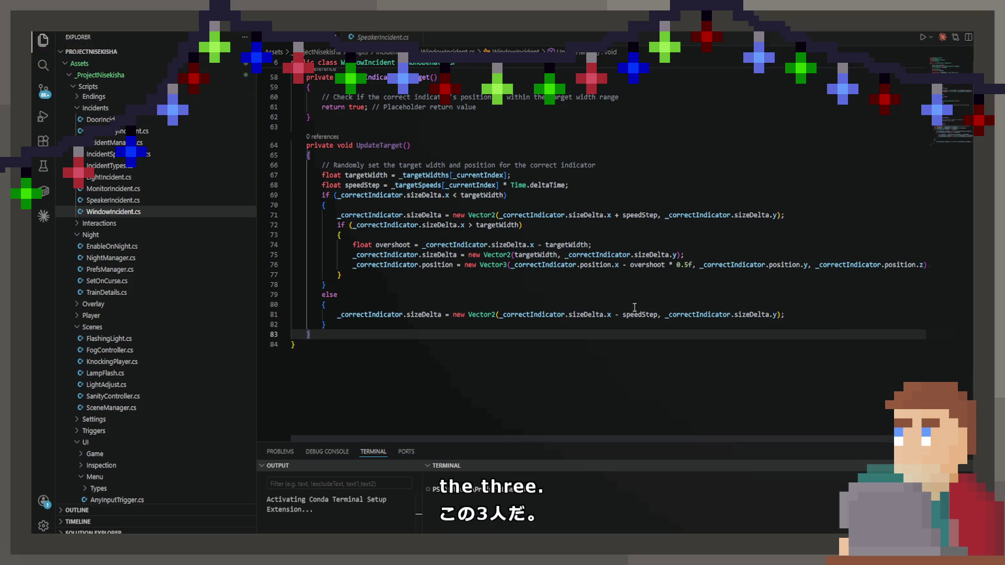
{"action": "left_click", "coordinate": [526, 327]}
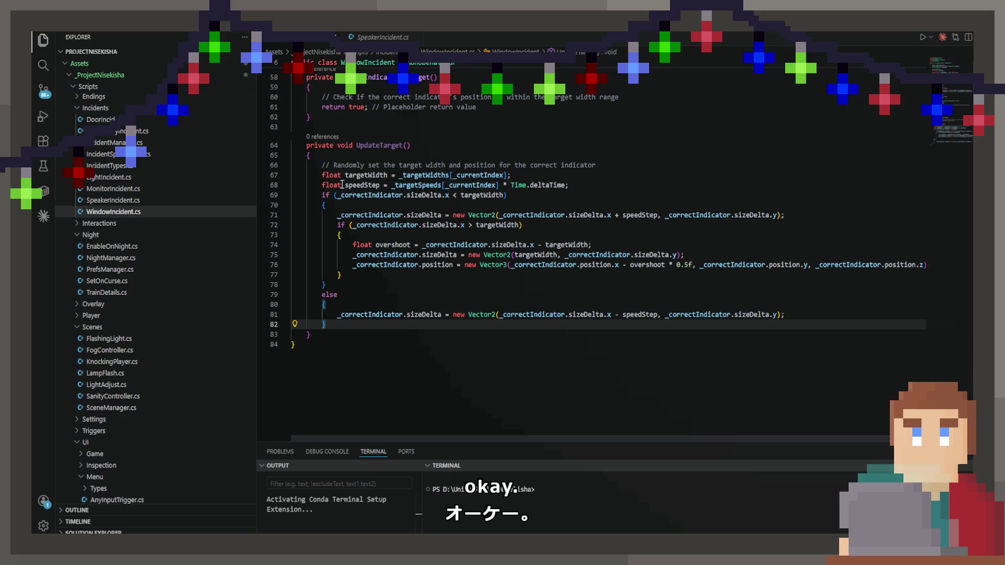
{"action": "left_click", "coordinate": [659, 265]}
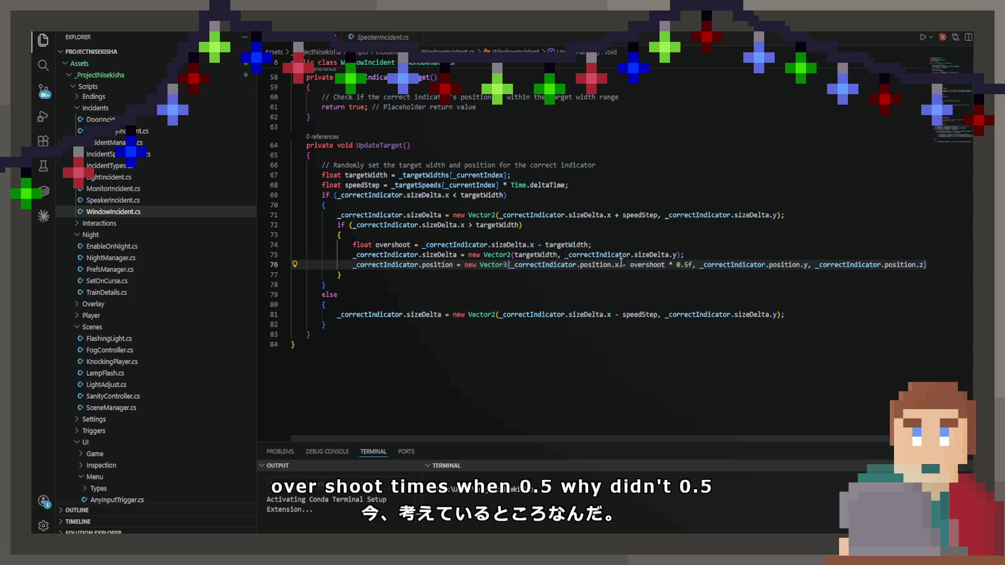
{"action": "left_click", "coordinate": [675, 265]}
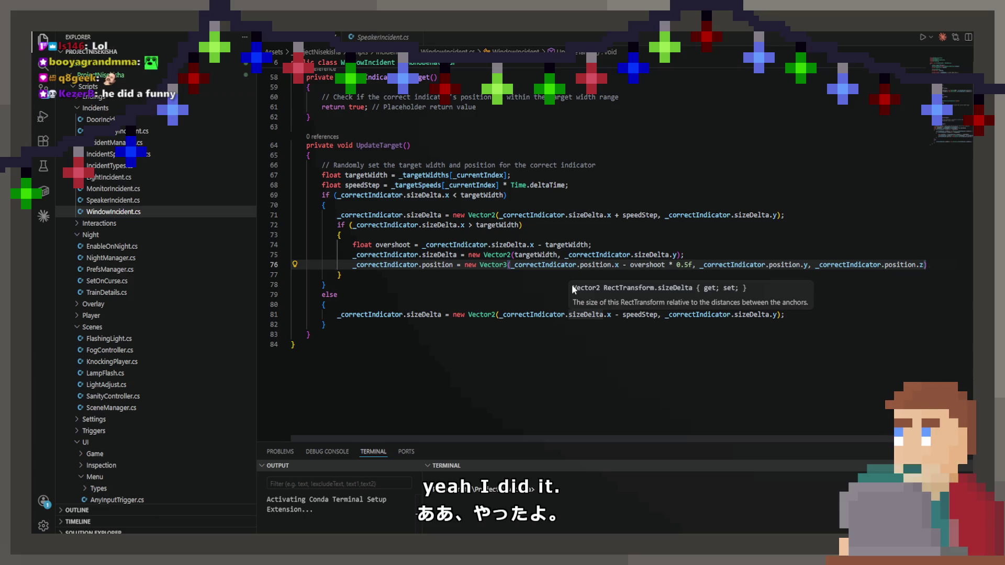
{"action": "left_click", "coordinate": [637, 344]}
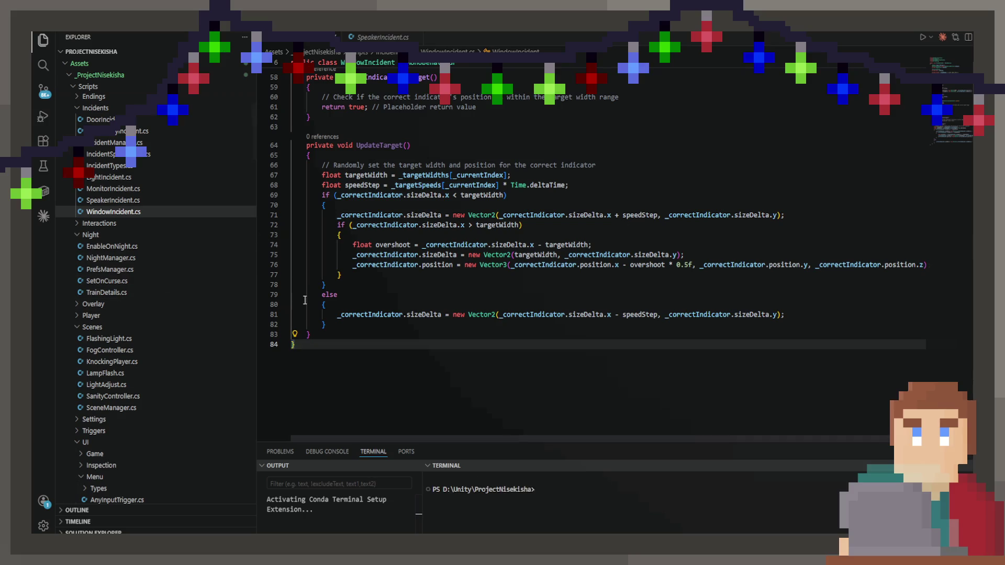
{"action": "left_click", "coordinate": [326, 328]}
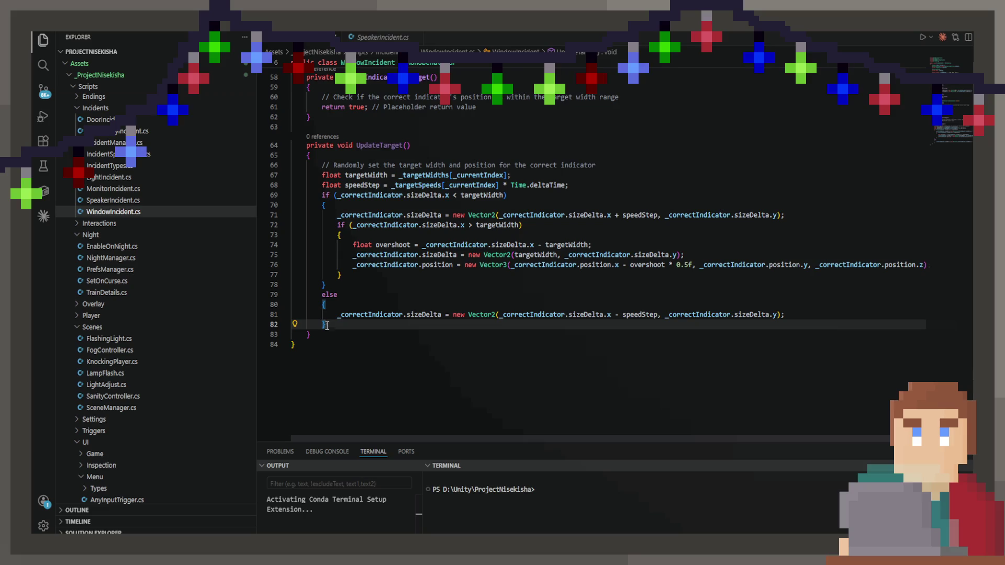
Step: Add an empty else-if branch for widths above targetWidth after the first if block, then switch to Unity
{"action": "left_click", "coordinate": [332, 286]}
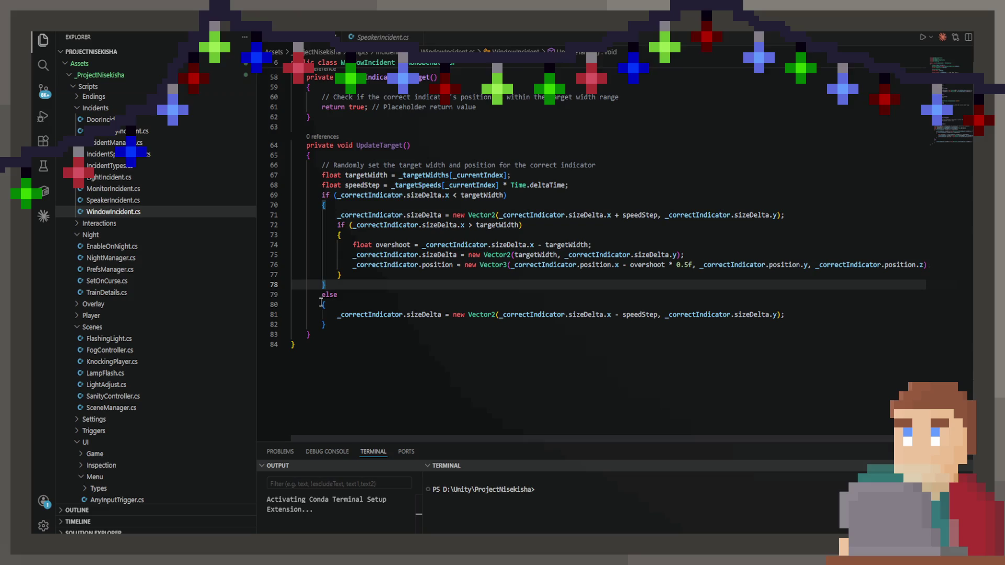
{"action": "key", "text": "Return"}
{"action": "type", "text": "else if (_correctIndicator.sizeDelta.x > targetWidth"}
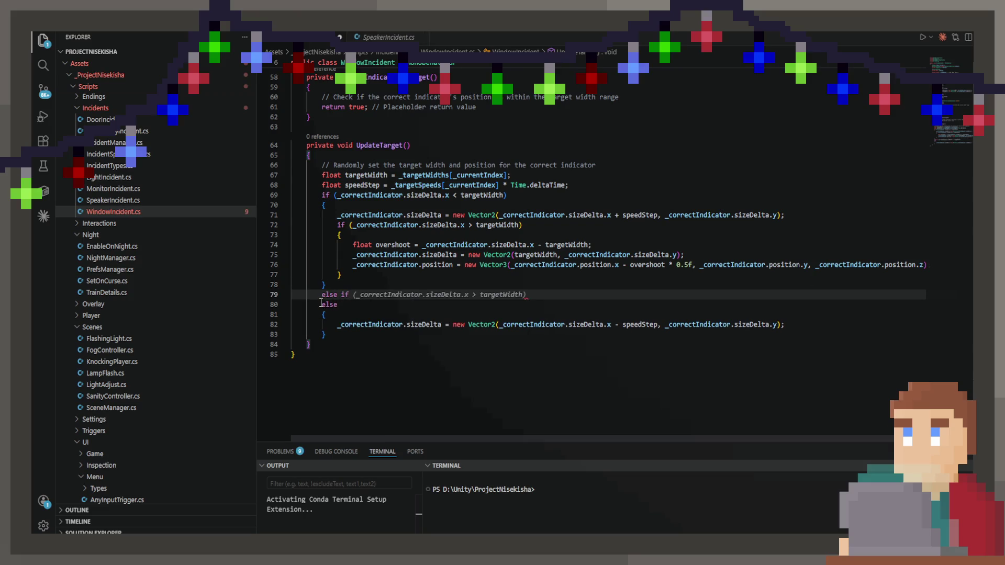
{"action": "key", "text": "Tab"}
{"action": "type", "text": "{"}
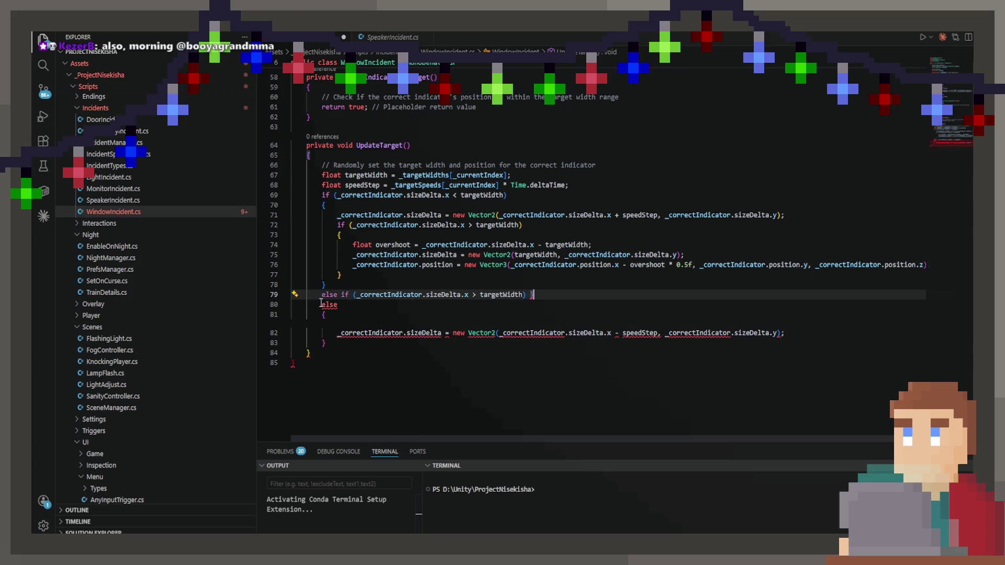
{"action": "key", "text": "Return"}
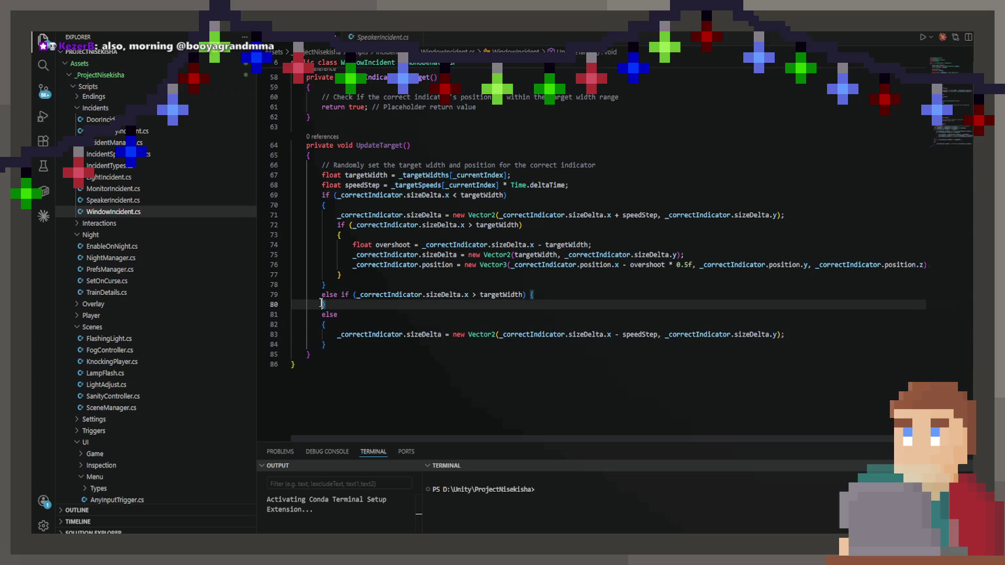
{"action": "key", "text": "Return"}
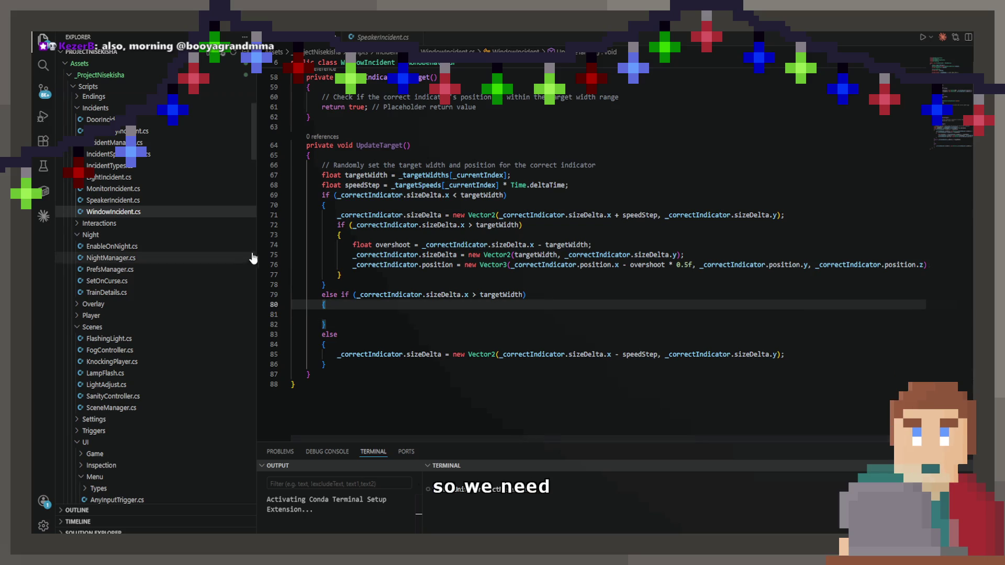
{"action": "key", "text": "alt+Tab"}
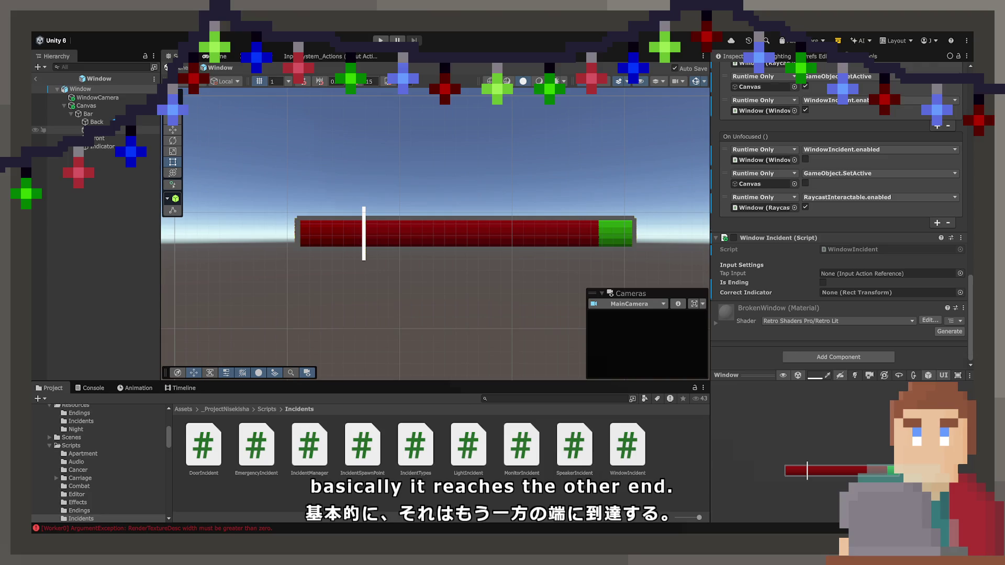
Step: Slide the green Correct fill left to the bar's end and read its Pos X, about -441.8
{"action": "left_click", "coordinate": [100, 130]}
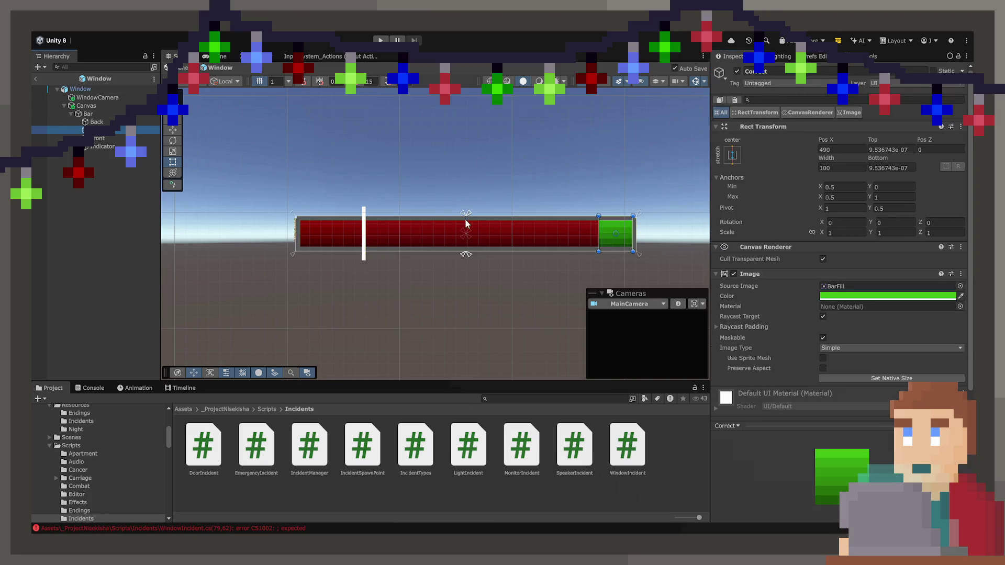
{"action": "key", "text": "w"}
{"action": "left_click_drag", "start_coordinate": [648, 235], "coordinate": [345, 238]}
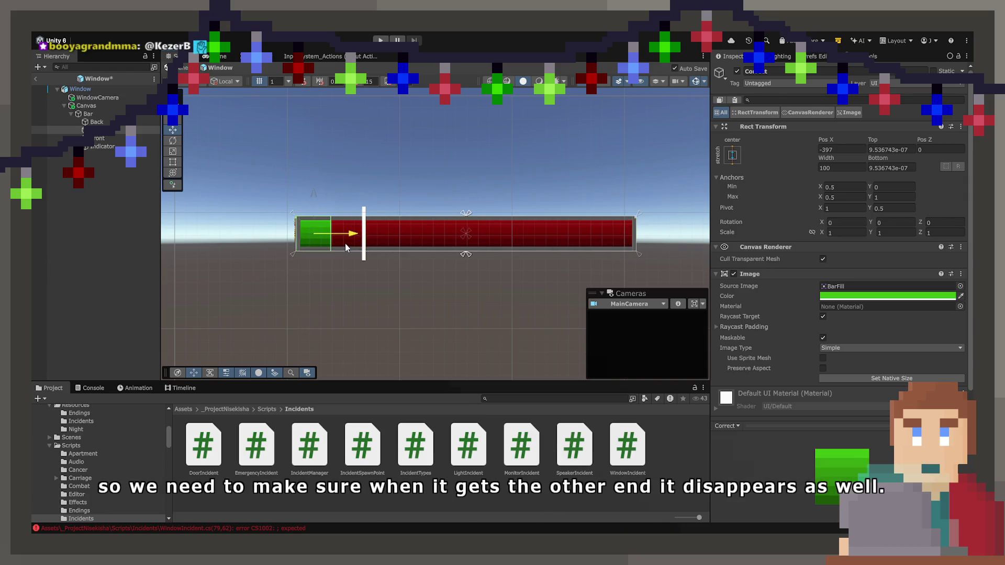
{"action": "key", "text": "f"}
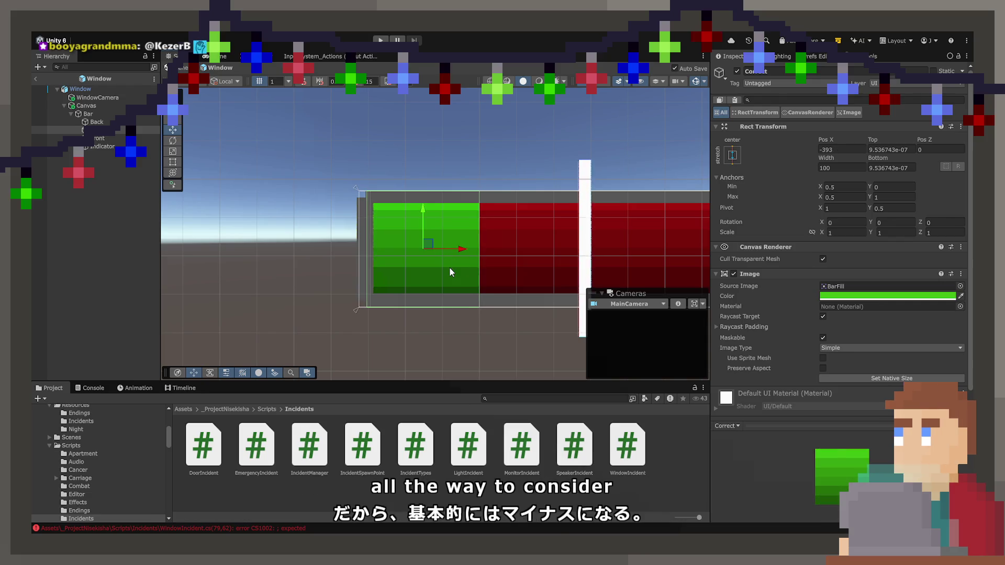
{"action": "scroll", "coordinate": [450, 269], "scroll_direction": "down", "scroll_amount": 5}
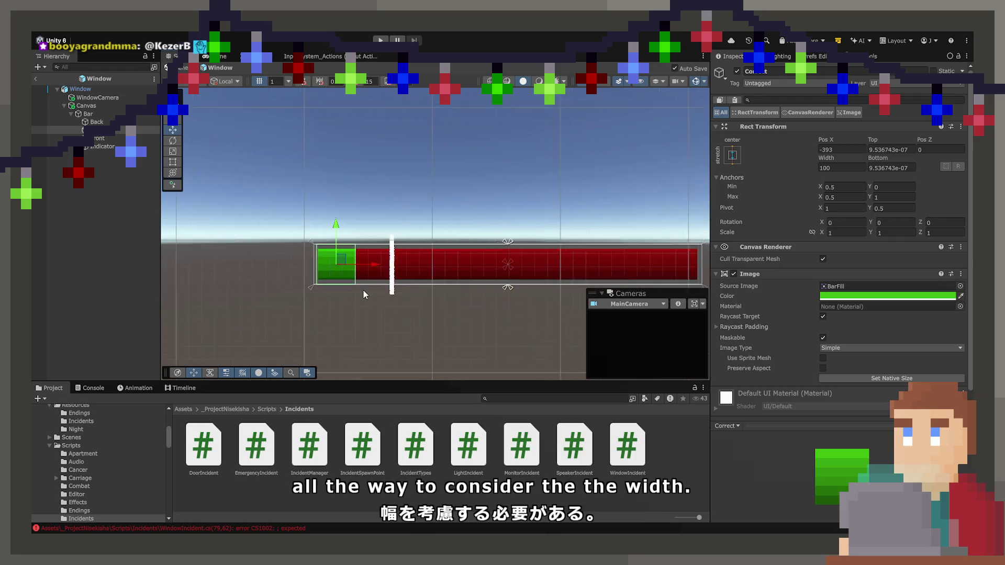
{"action": "scroll", "coordinate": [365, 295], "scroll_direction": "up", "scroll_amount": 5}
{"action": "left_click_drag", "start_coordinate": [388, 265], "coordinate": [335, 269]}
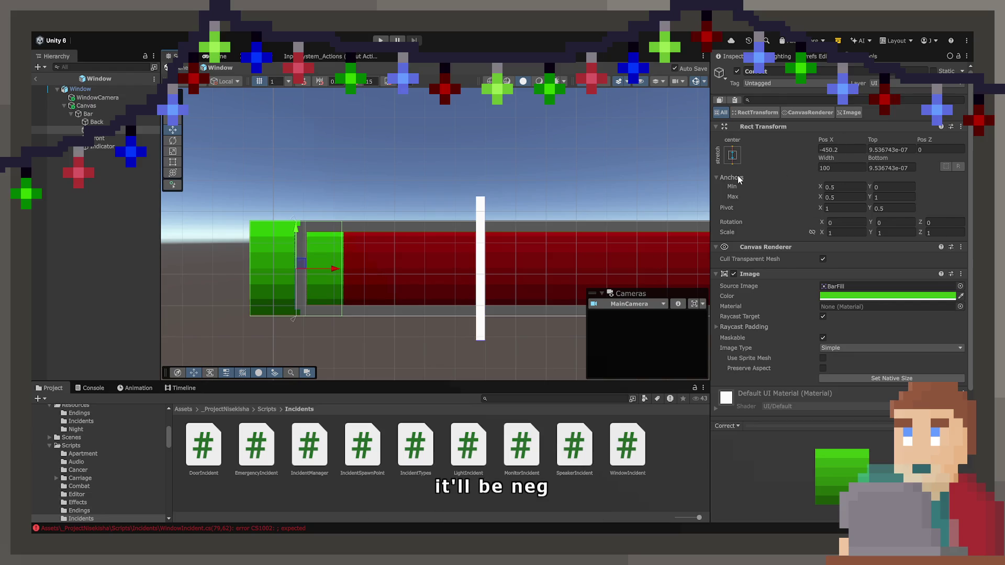
{"action": "scroll", "coordinate": [303, 276], "scroll_direction": "down", "scroll_amount": 3}
{"action": "scroll", "coordinate": [304, 276], "scroll_direction": "up", "scroll_amount": 3}
{"action": "scroll", "coordinate": [304, 277], "scroll_direction": "up", "scroll_amount": 4}
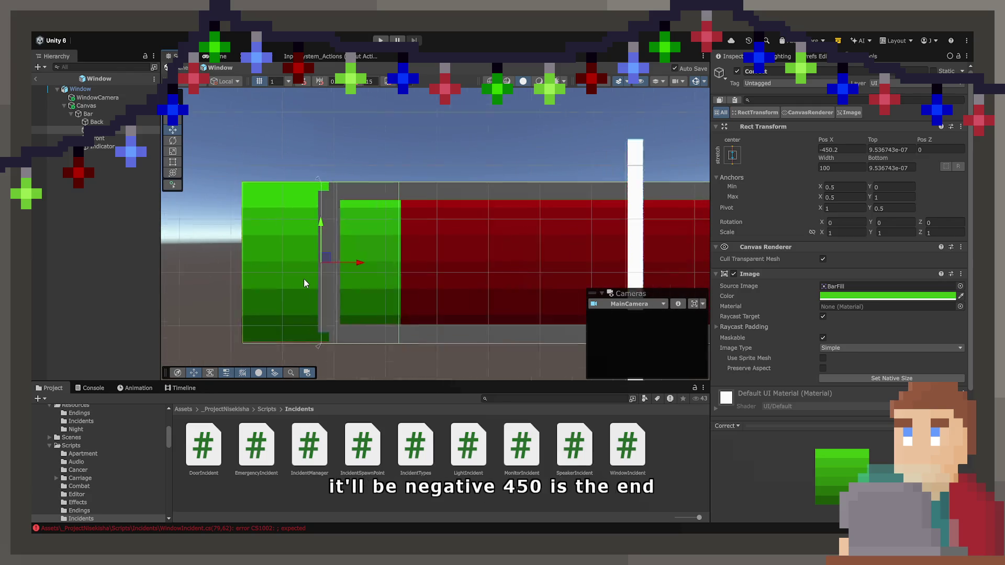
{"action": "left_click_drag", "start_coordinate": [376, 262], "coordinate": [381, 263]}
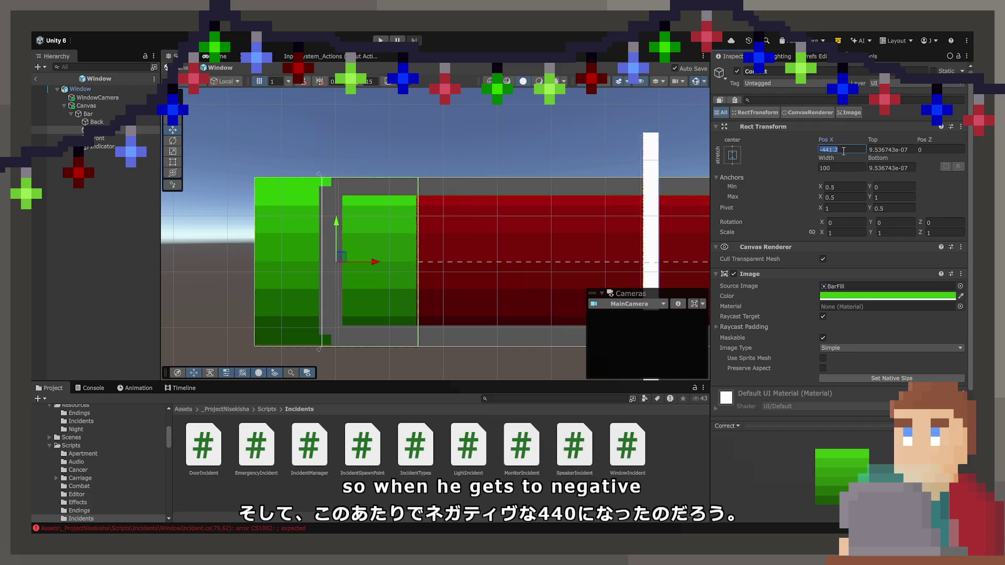
{"action": "left_click", "coordinate": [829, 150]}
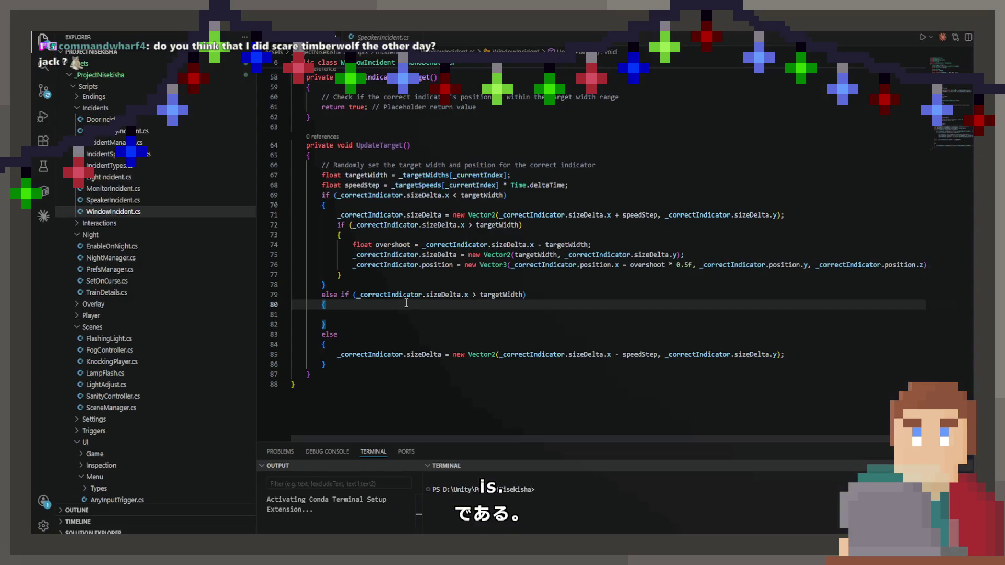
Step: Add the comment '// Set width to 0 by -440' inside the else-if branch, with a new line below it
{"action": "key", "text": "Down"}
{"action": "key", "text": "Return"}
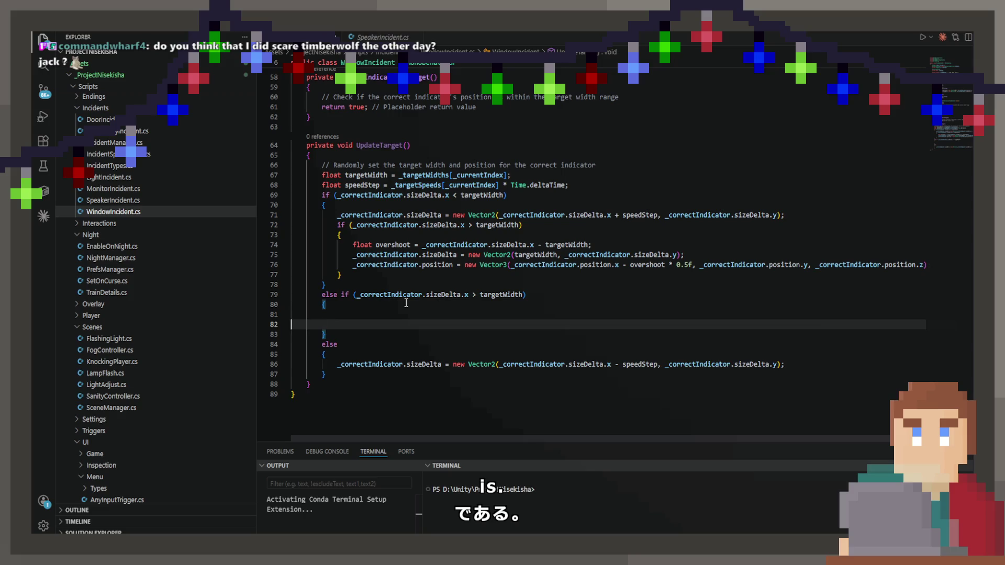
{"action": "key", "text": "BackSpace"}
{"action": "type", "text": "// Set w"}
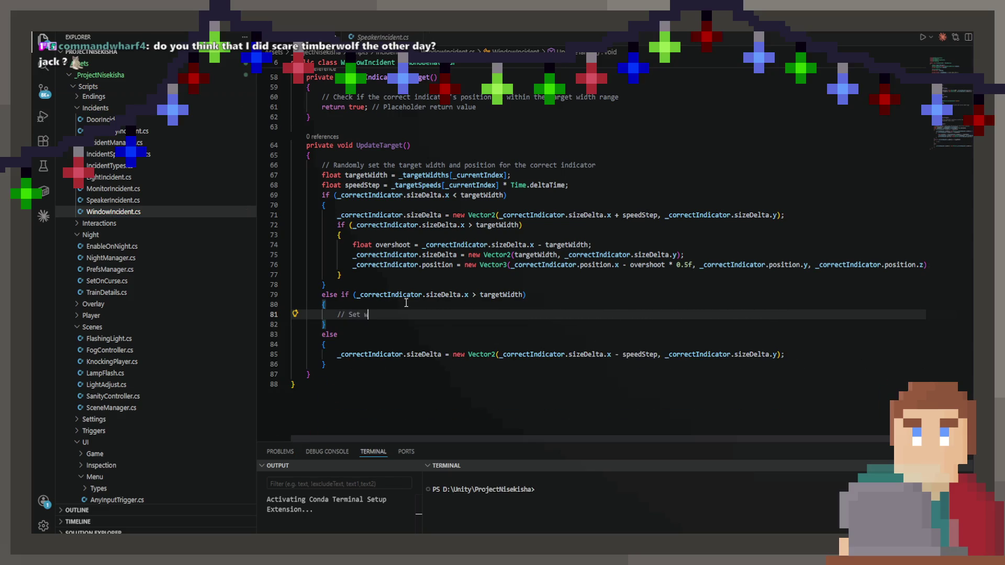
{"action": "type", "text": "idth top"}
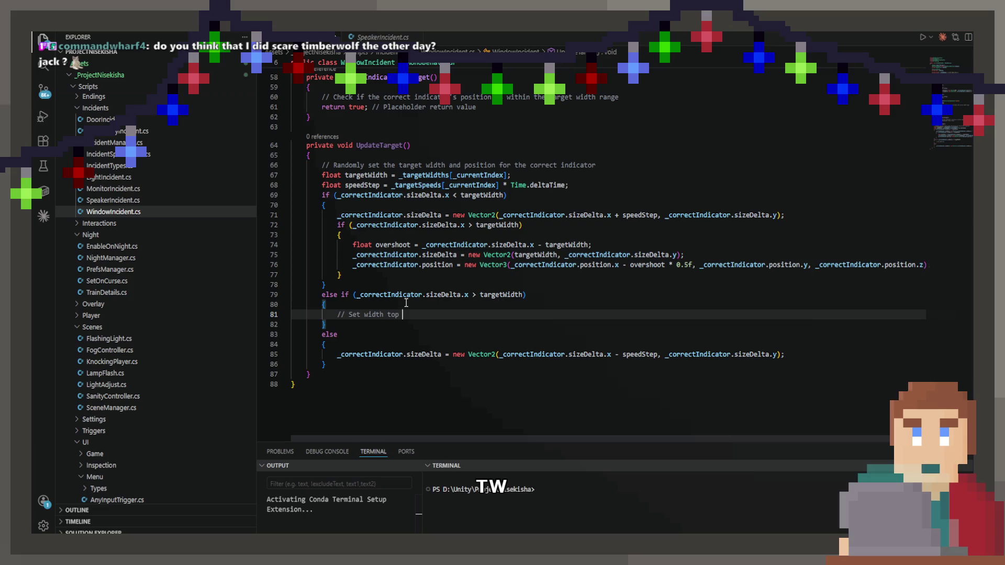
{"action": "key", "text": "BackSpace"}
{"action": "key", "text": "BackSpace"}
{"action": "type", "text": "0 by"}
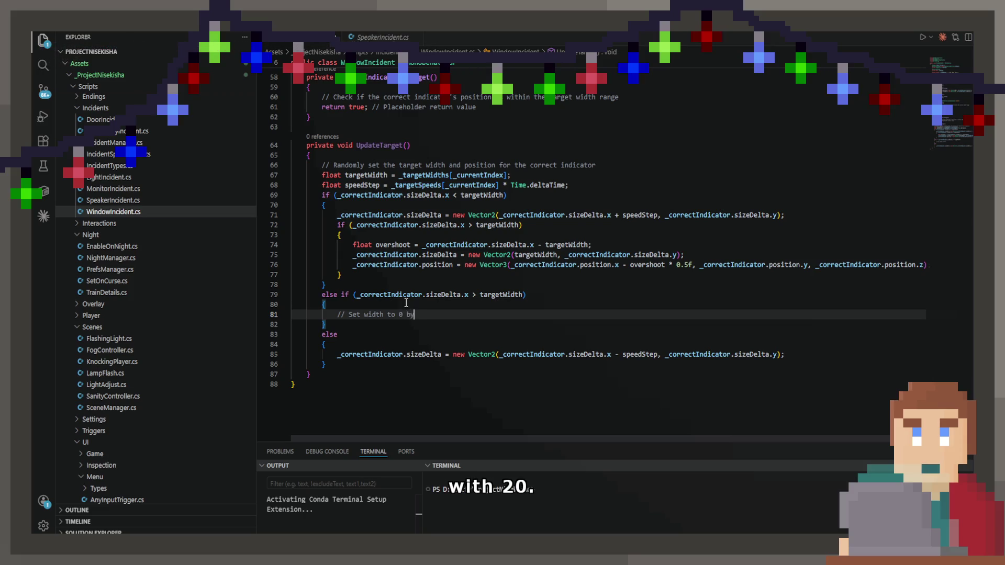
{"action": "type", "text": " -440"}
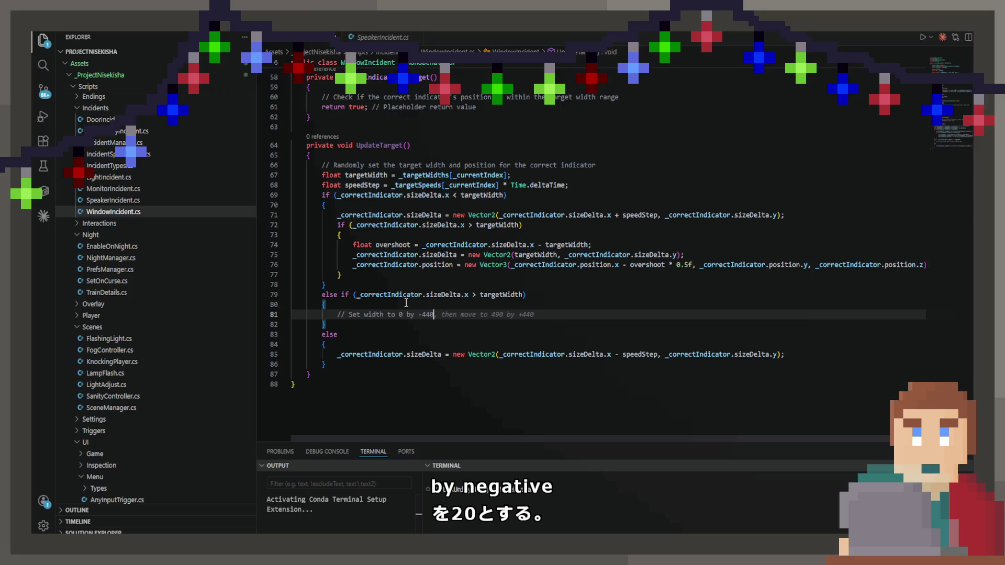
{"action": "key", "text": "Return"}
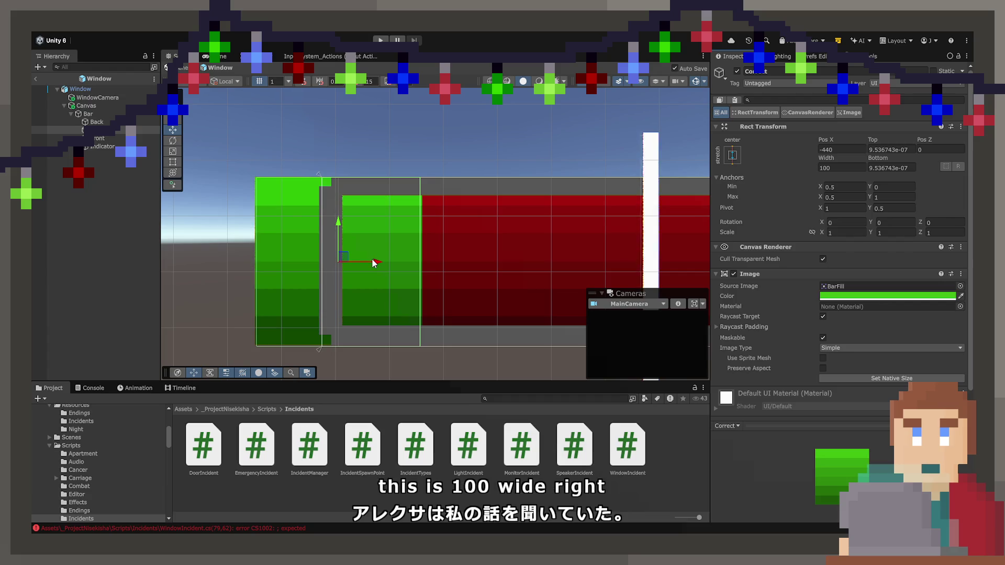
Step: Move the green indicator right and set its Pos X to -390
{"action": "left_click_drag", "start_coordinate": [376, 264], "coordinate": [454, 263]}
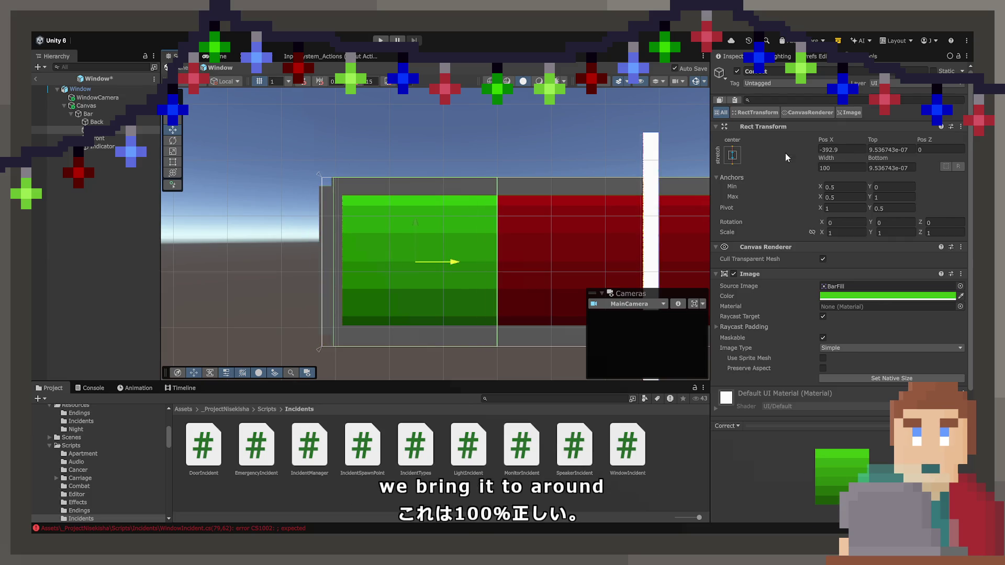
{"action": "left_click", "coordinate": [842, 150]}
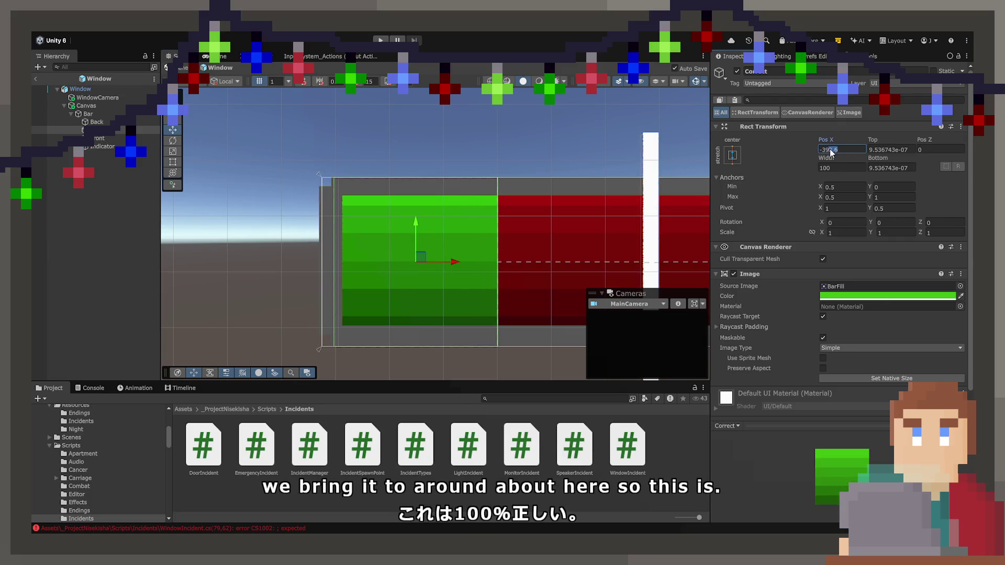
{"action": "type", "text": "-390"}
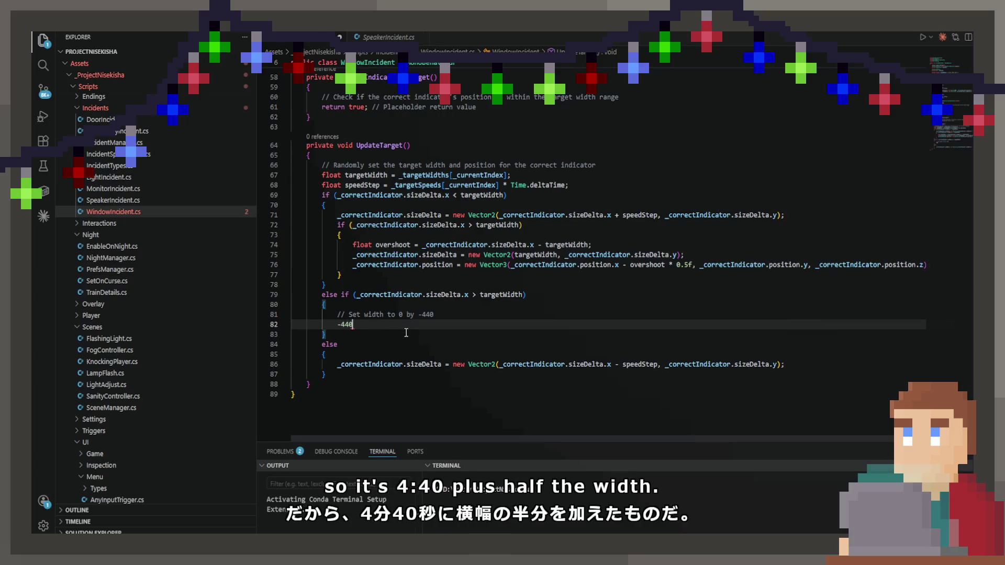
Step: Write the threshold expression -440 + (1/2 * targetWidth) below the comment and select it
{"action": "type", "text": "+1/2 wi"}
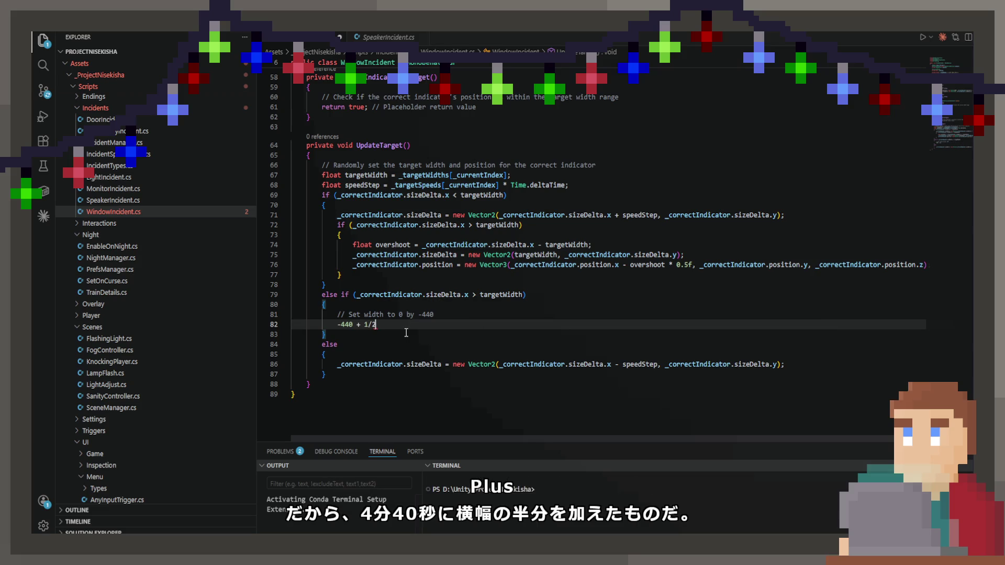
{"action": "type", "text": "* width"}
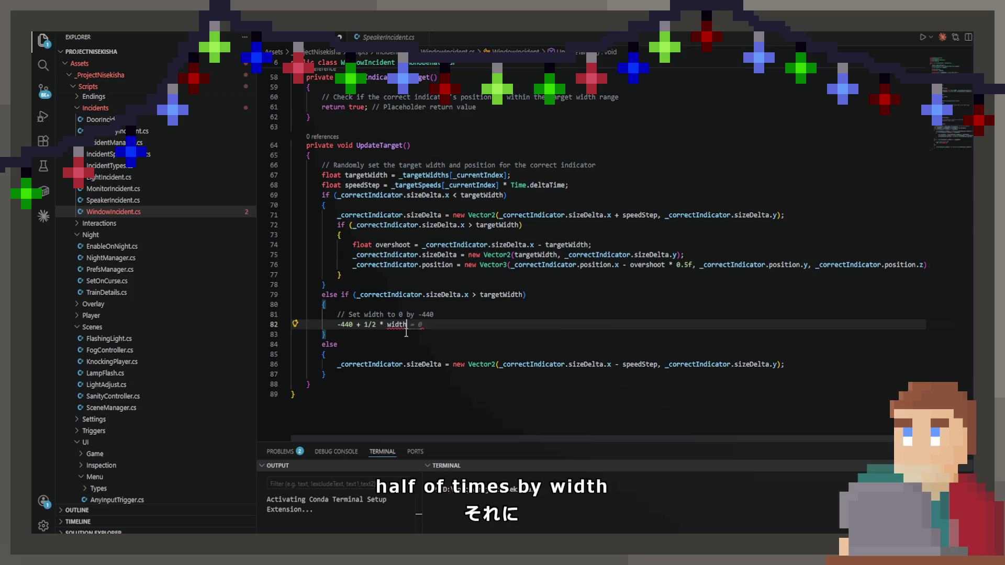
{"action": "key", "text": "Escape"}
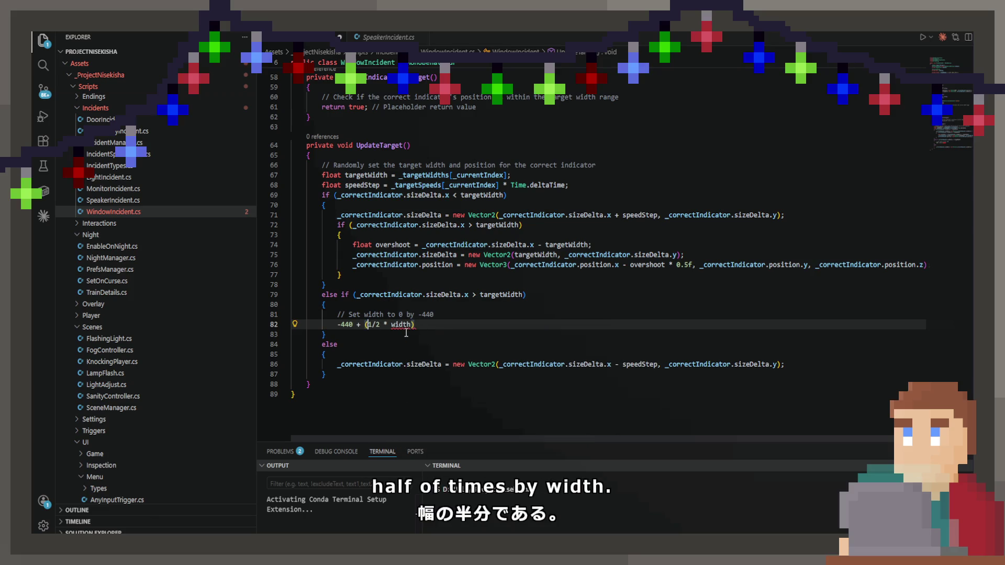
{"action": "key", "text": "Right"}
{"action": "key", "text": "Right"}
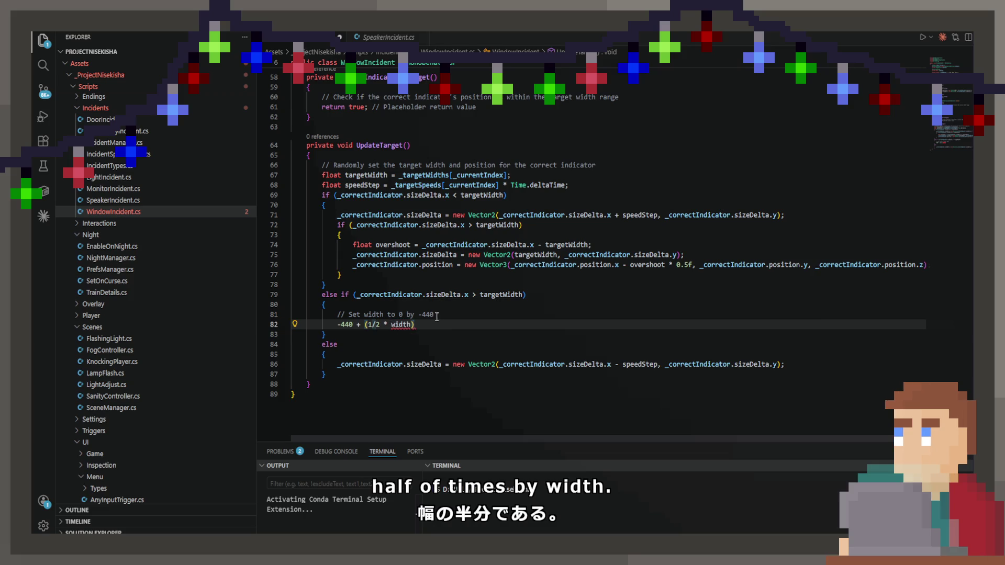
{"action": "left_click", "coordinate": [382, 177]}
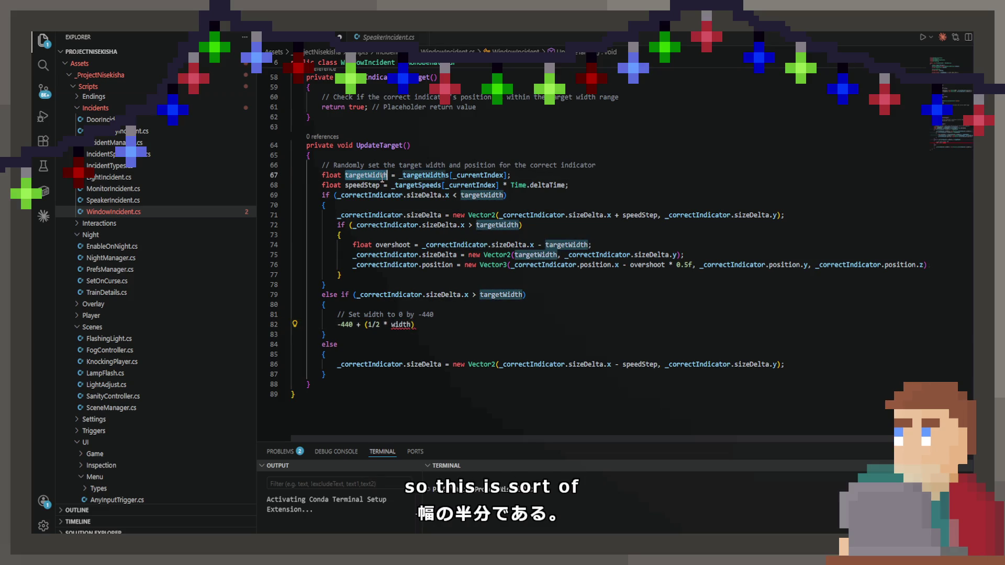
{"action": "left_click", "coordinate": [402, 325]}
{"action": "key", "text": "Tab"}
{"action": "left_click_drag", "start_coordinate": [448, 323], "coordinate": [337, 325]}
{"action": "key", "text": "ctrl+c"}
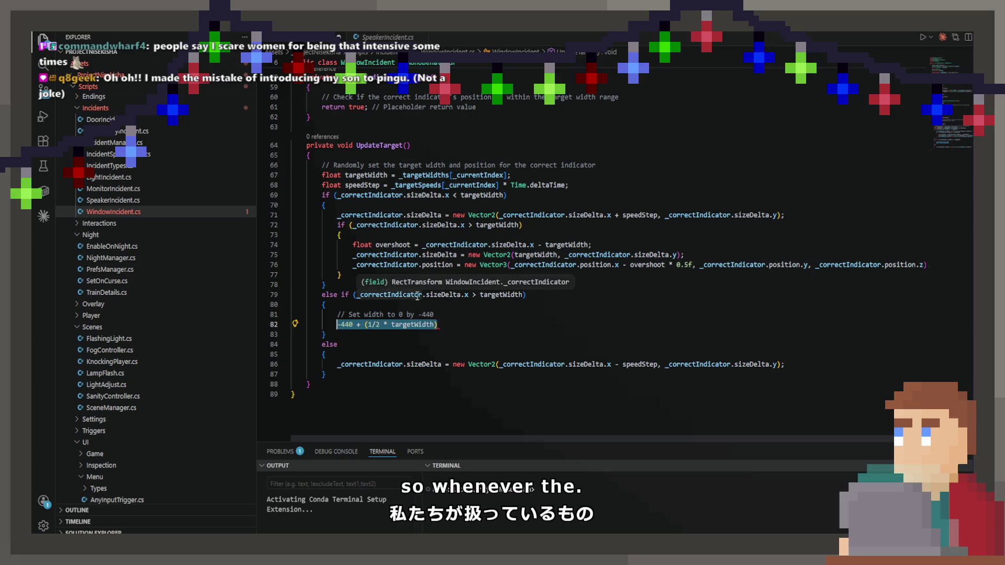
Step: Change the else-if condition to '< (-440f + (1/2 * targetWidth))'
{"action": "left_click", "coordinate": [477, 295]}
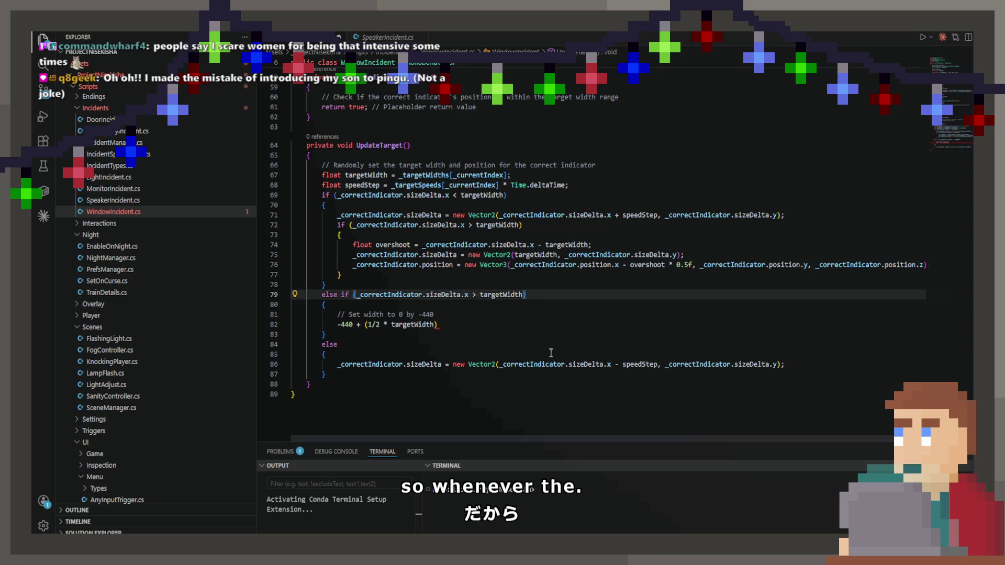
{"action": "key", "text": "BackSpace"}
{"action": "key", "text": "BackSpace"}
{"action": "key", "text": "BackSpace"}
{"action": "type", "text": "<"}
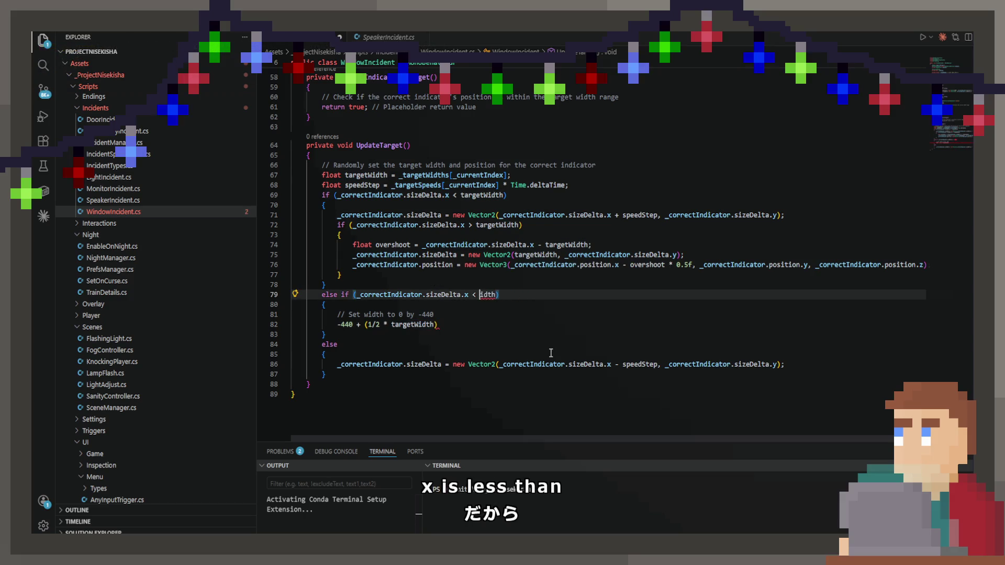
{"action": "key", "text": "ctrl+Delete"}
{"action": "key", "text": "ctrl+v"}
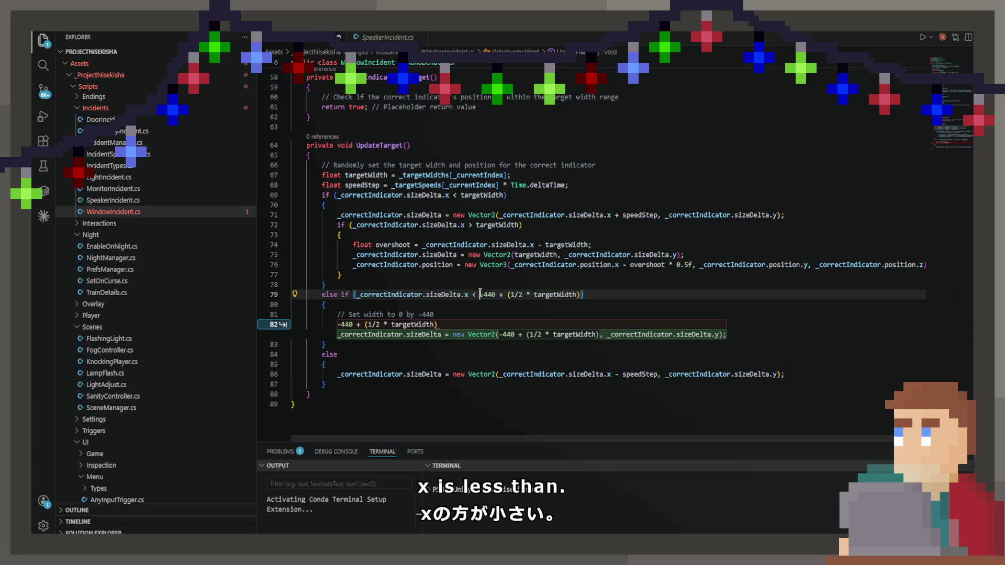
{"action": "left_click", "coordinate": [480, 295]}
{"action": "type", "text": "("}
{"action": "left_click", "coordinate": [590, 294]}
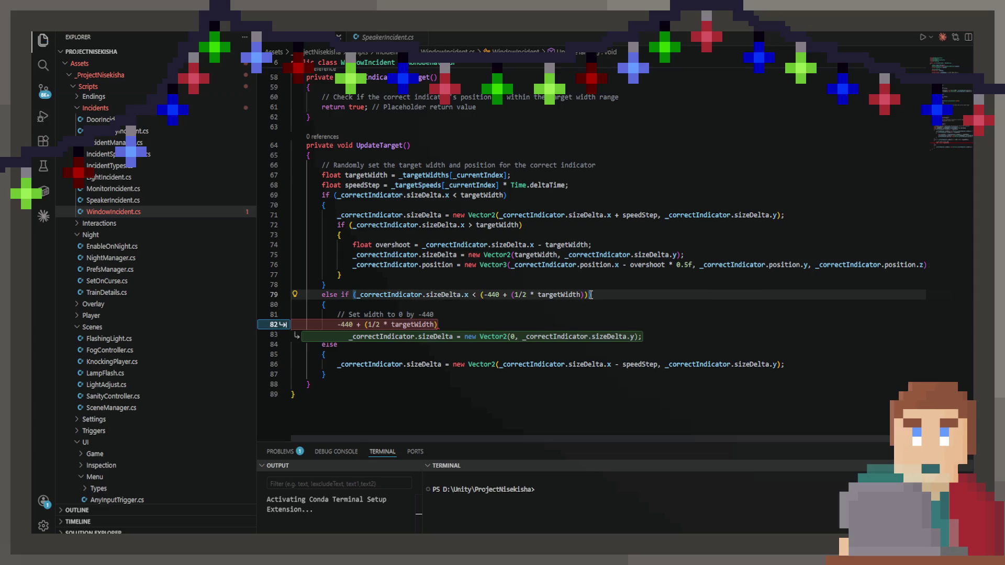
{"action": "key", "text": "Down"}
{"action": "key", "text": "Down"}
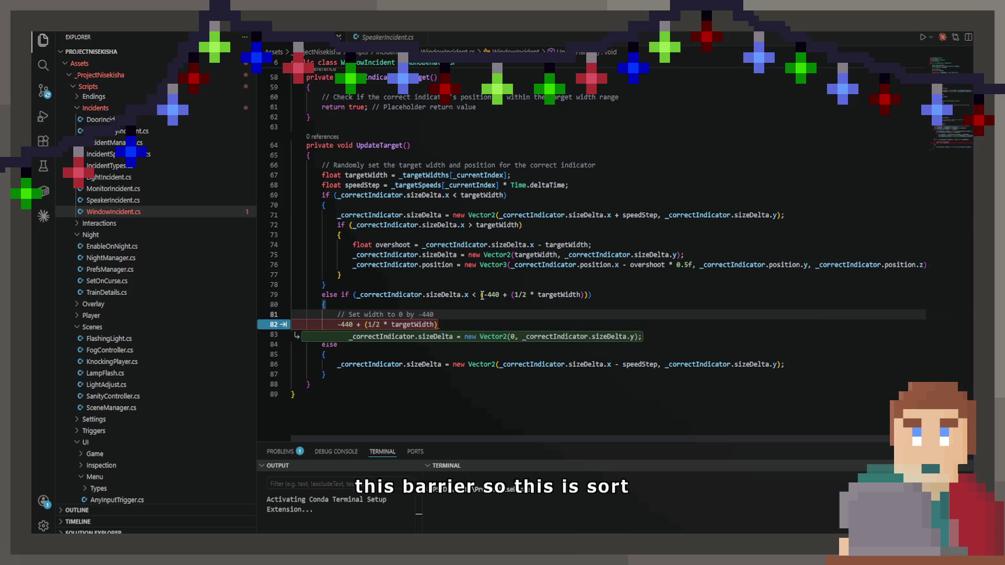
{"action": "left_click", "coordinate": [501, 294]}
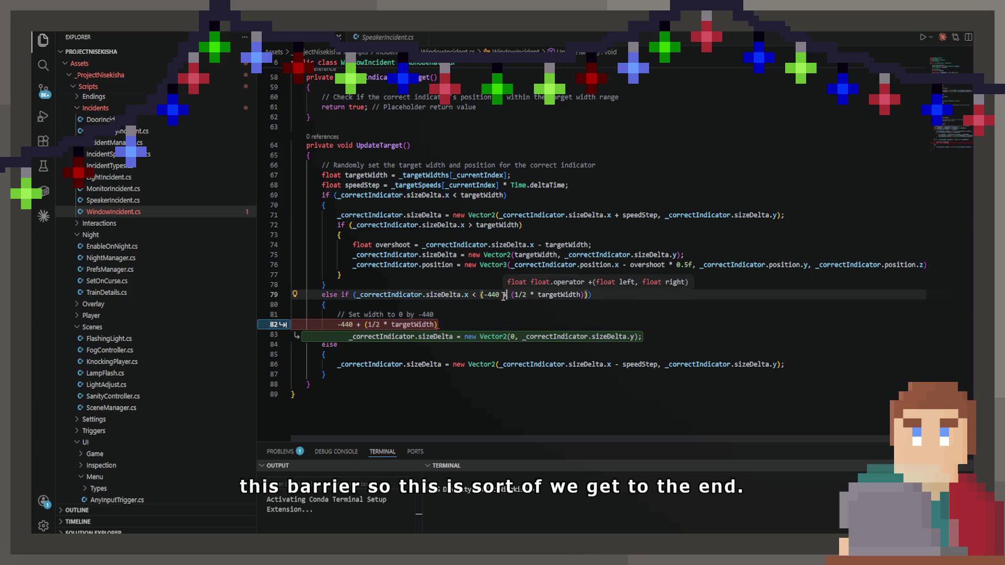
{"action": "type", "text": "f"}
Step: Delete the leftover threshold expression line from the branch body
{"action": "left_click", "coordinate": [491, 307]}
{"action": "left_click", "coordinate": [466, 325]}
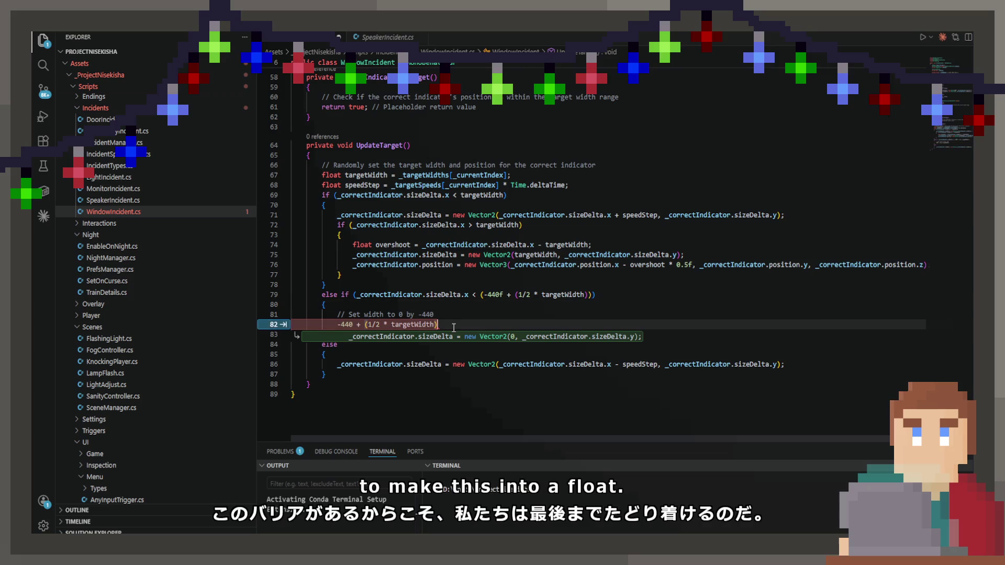
{"action": "left_click_drag", "start_coordinate": [466, 325], "coordinate": [220, 325]}
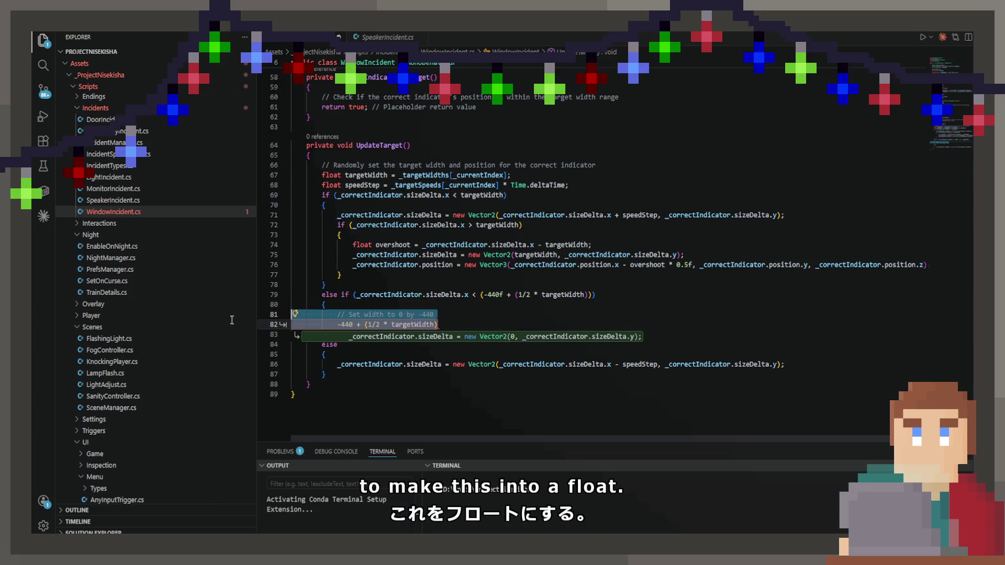
{"action": "key", "text": "BackSpace"}
{"action": "key", "text": "BackSpace"}
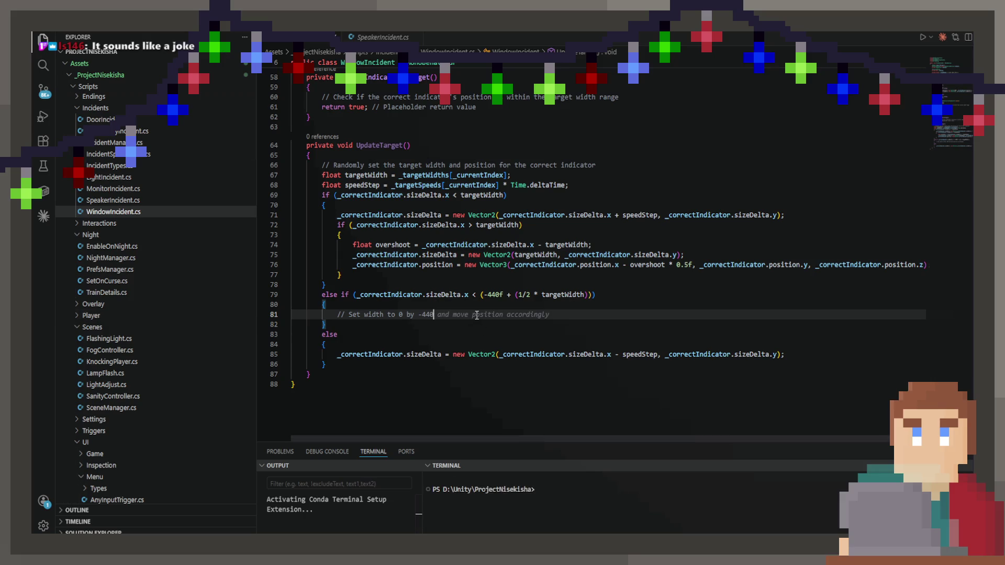
Step: Dismiss the suggested comment continuation and start a new line under the 'Set width to 0 by -440' comment
{"action": "mouse_move", "coordinate": [476, 316]}
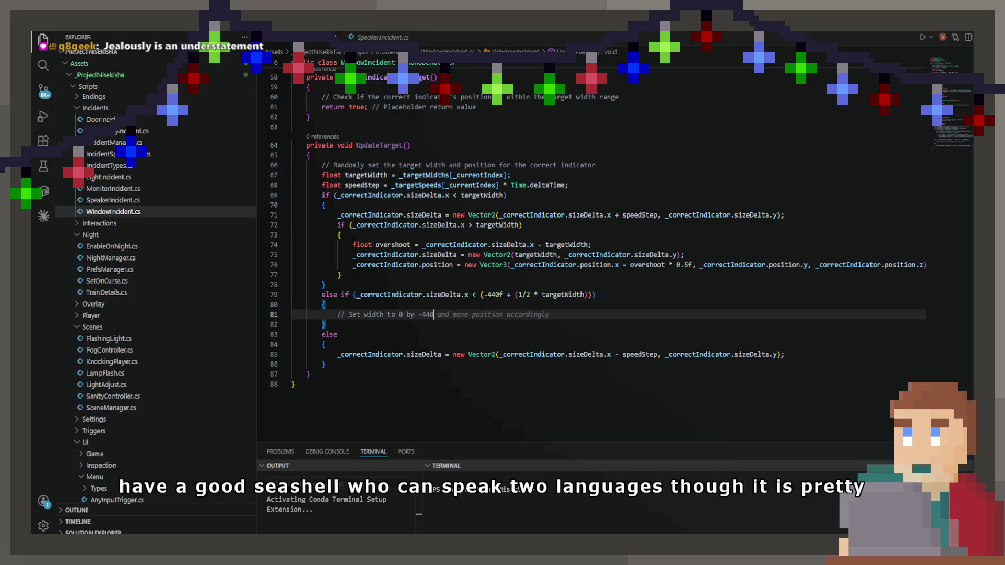
{"action": "key", "text": "Escape"}
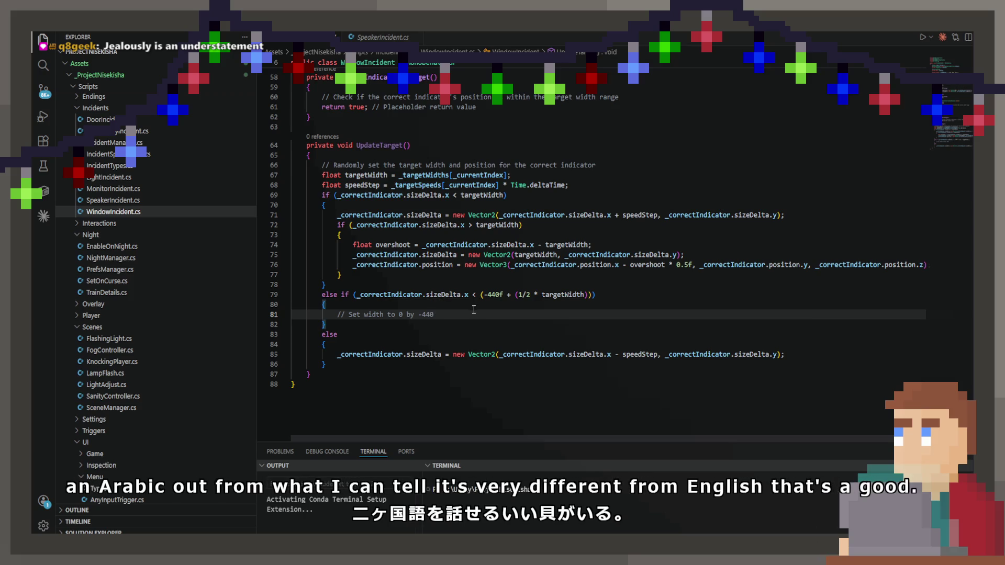
{"action": "key", "text": "Return"}
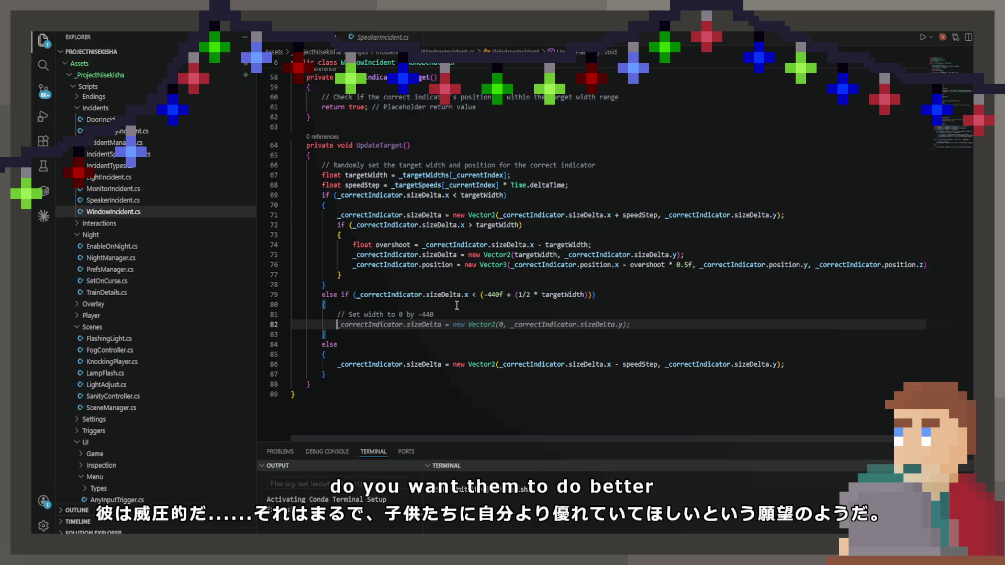
Step: Dismiss the grey new Vector2(0, sizeDelta.y) suggestion on line 82, keeping only the comment
{"action": "key", "text": "ctrl+space"}
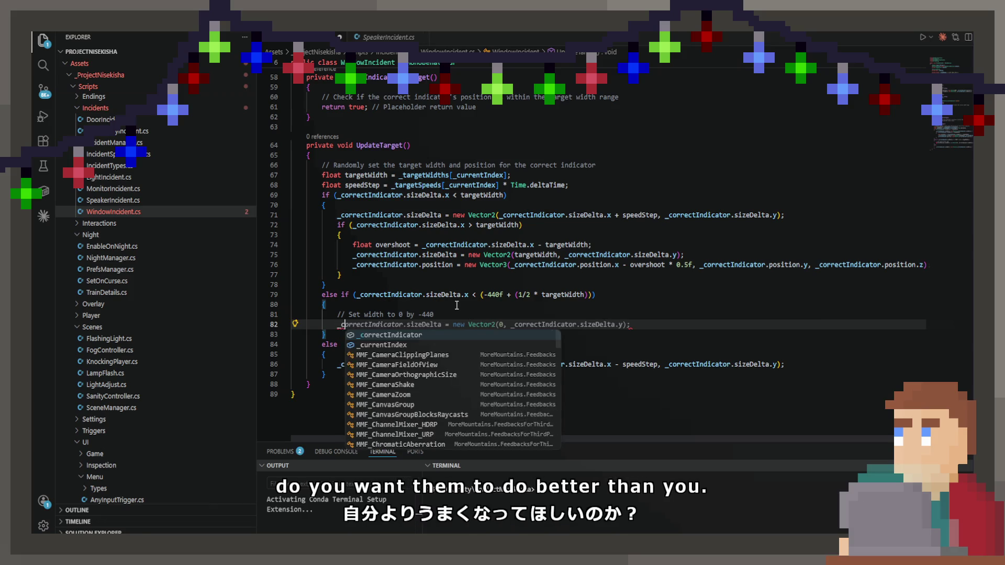
{"action": "key", "text": "Escape"}
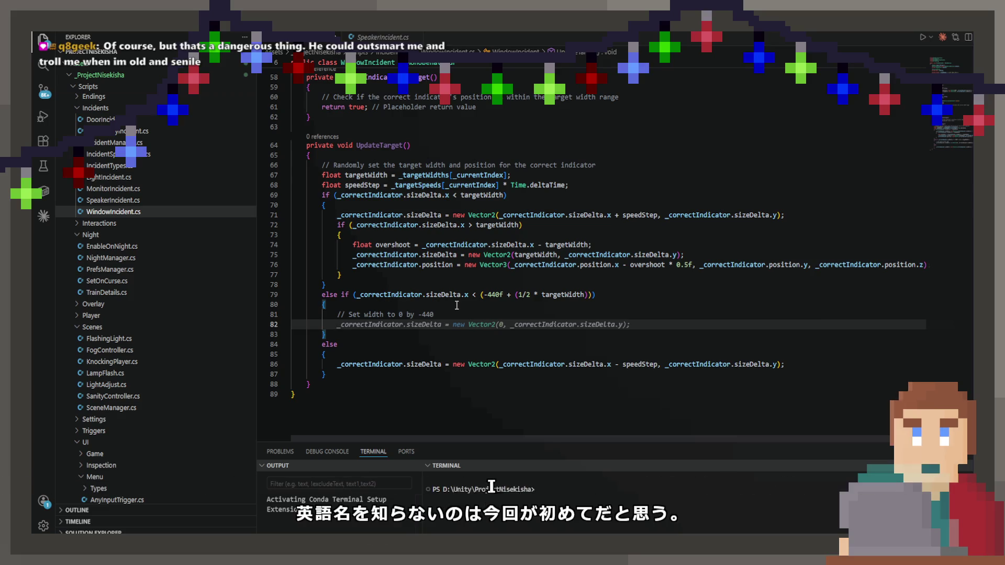
{"action": "key", "text": "Escape"}
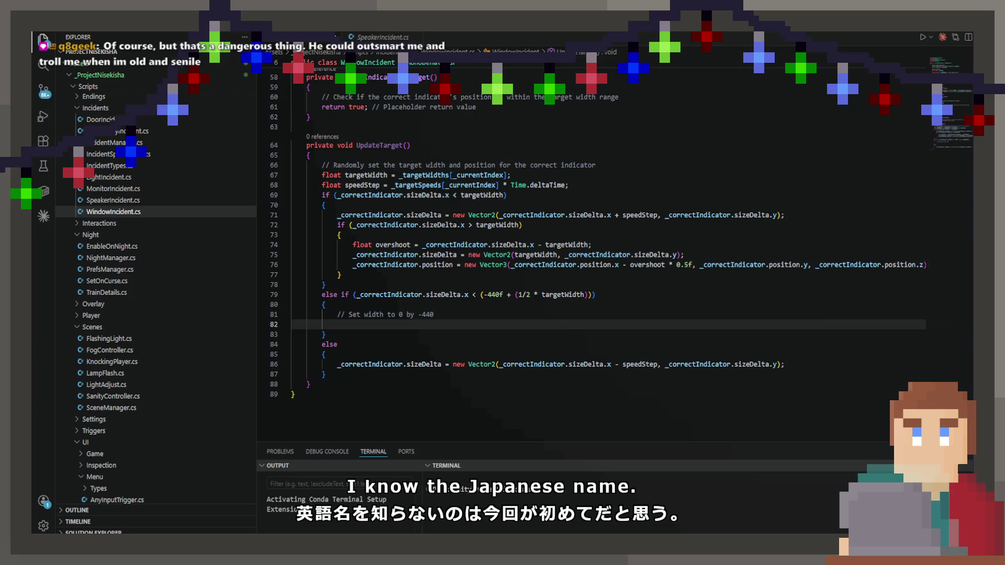
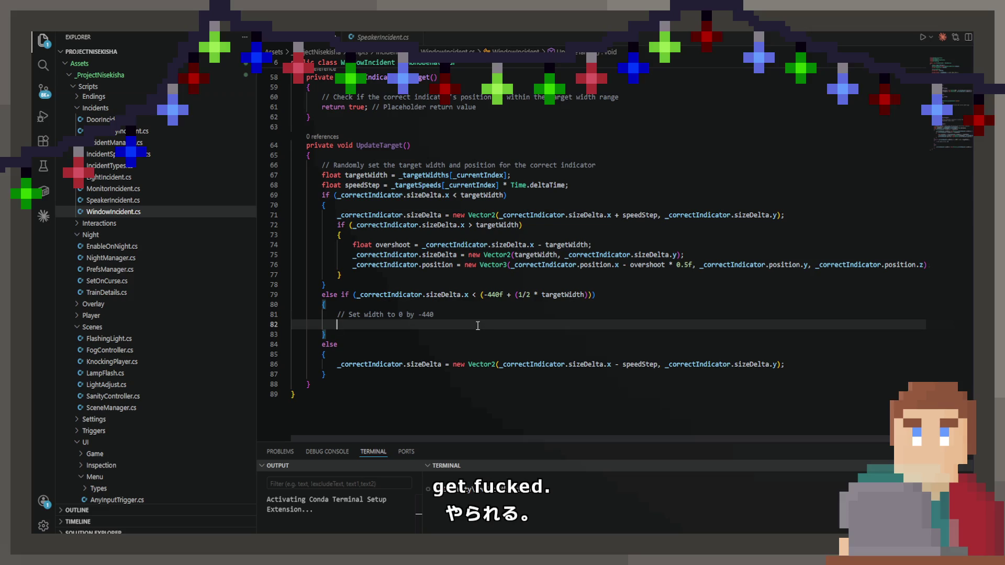
Step: In the else-if branch, add a float overshoot line and set the Vector2 width to targetWidth - overshoot
{"action": "type", "text": "_"}
{"action": "key", "text": "Tab"}
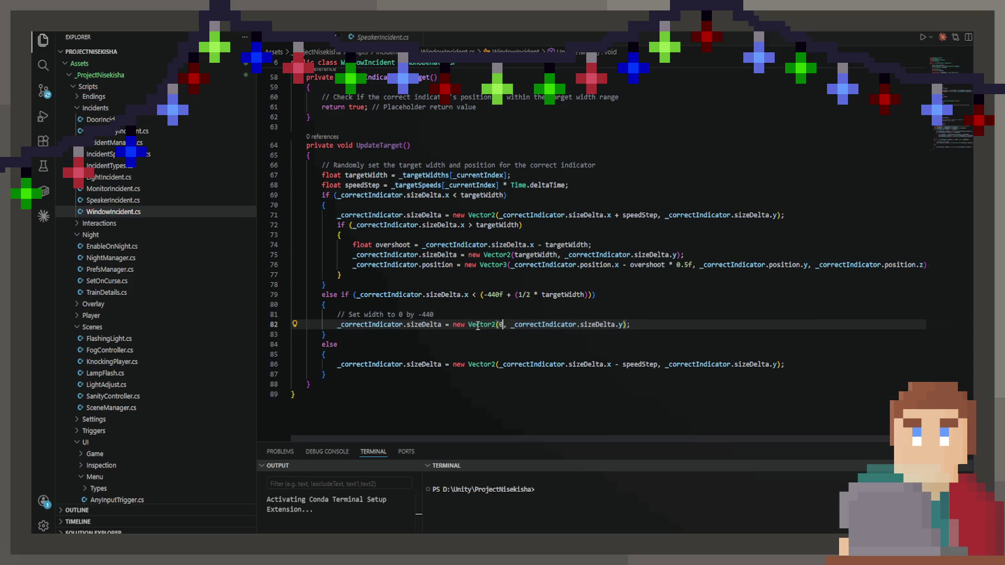
{"action": "key", "text": "BackSpace"}
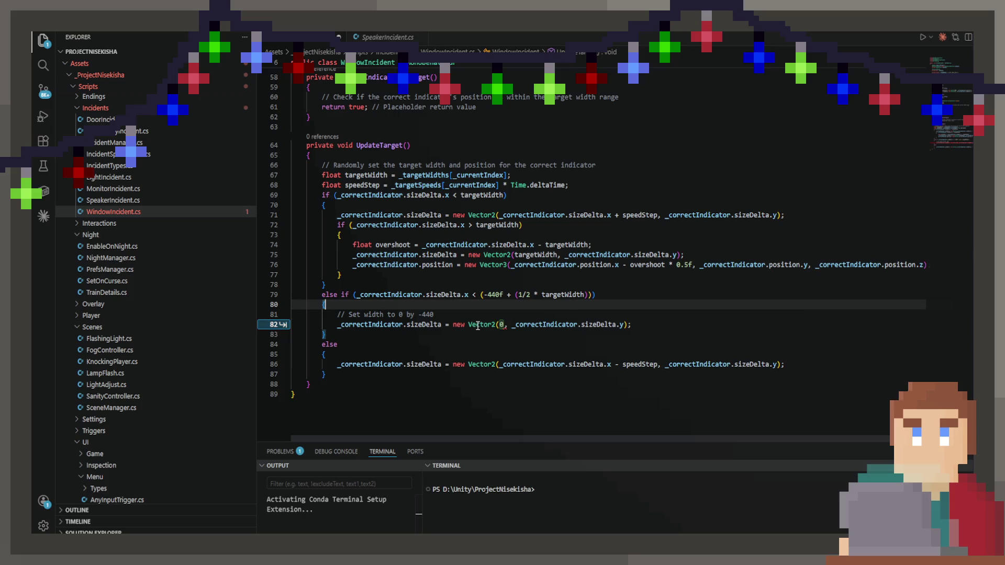
{"action": "key", "text": "ctrl+shift+Return"}
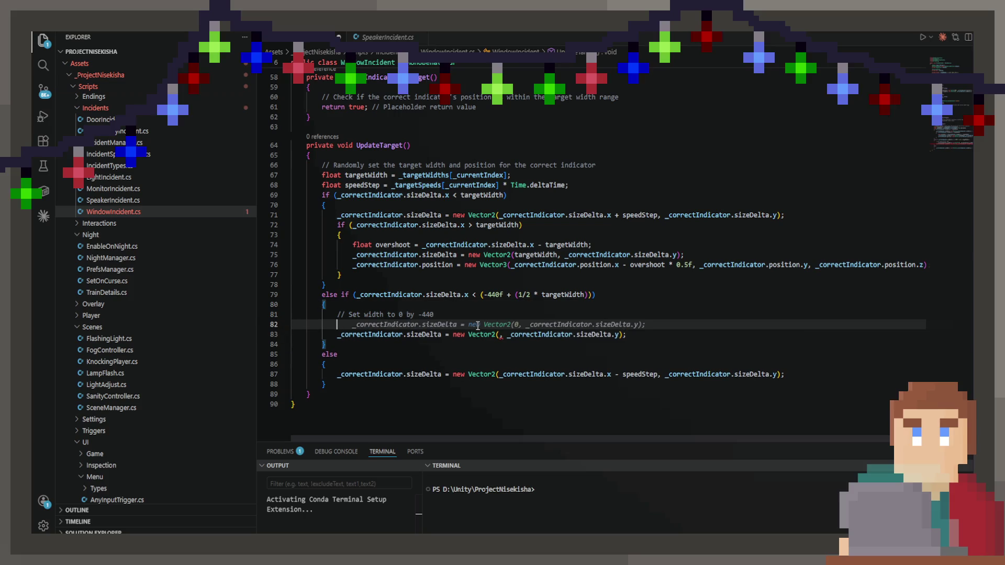
{"action": "type", "text": "float"}
{"action": "key", "text": "Tab"}
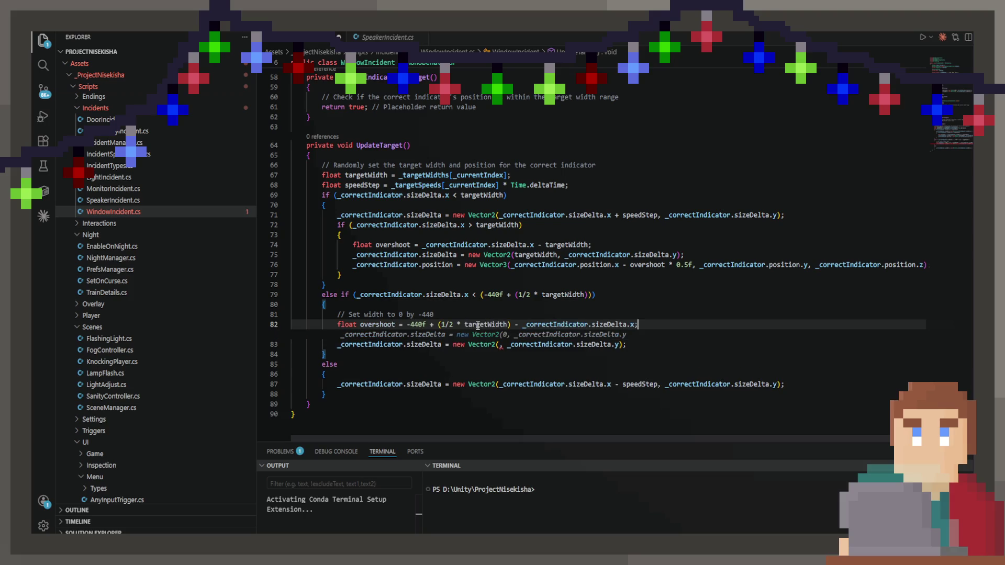
{"action": "key", "text": "Down"}
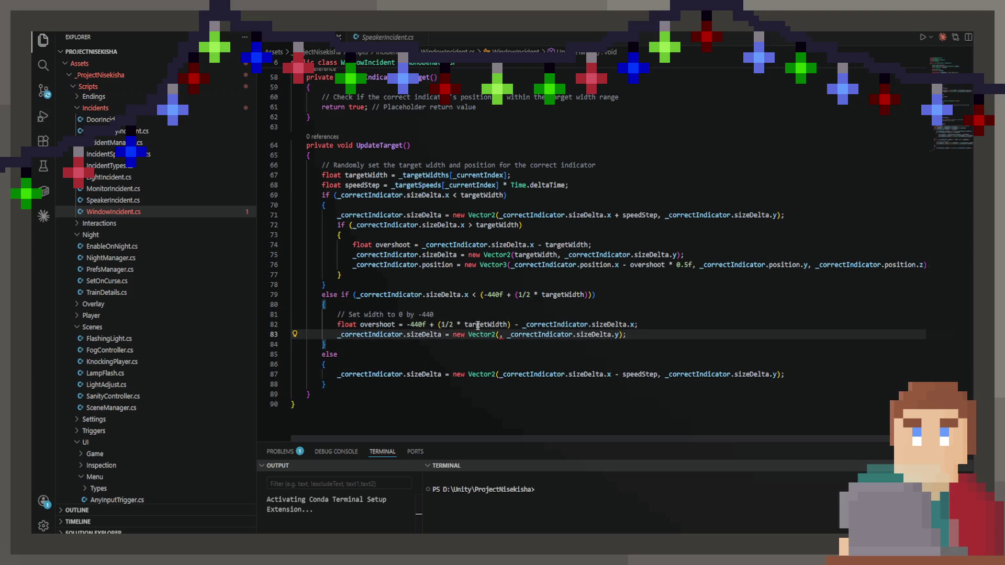
{"action": "key", "text": "Left"}
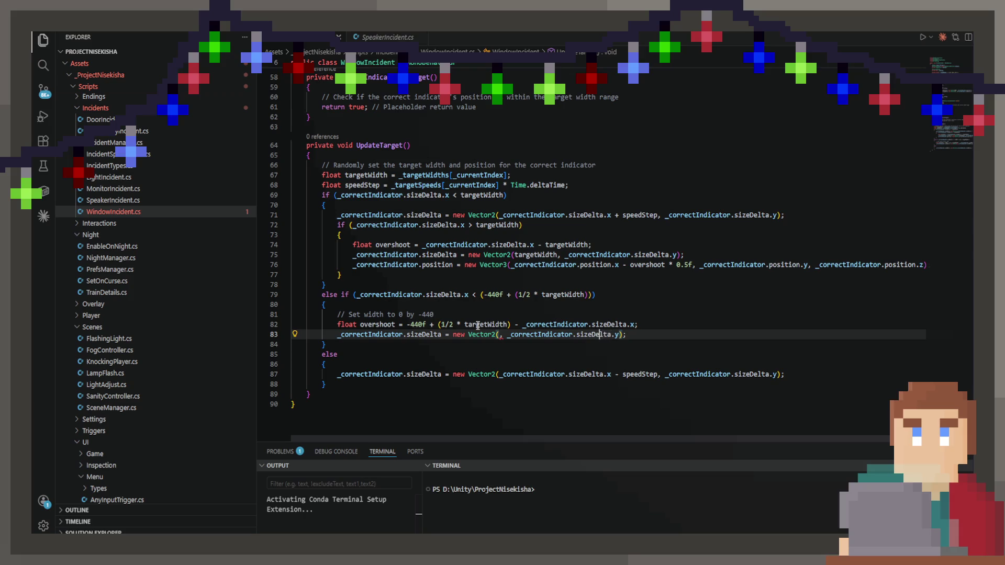
{"action": "key", "text": "ctrl+Left"}
{"action": "key", "text": "ctrl+Left"}
{"action": "key", "text": "ctrl+Left"}
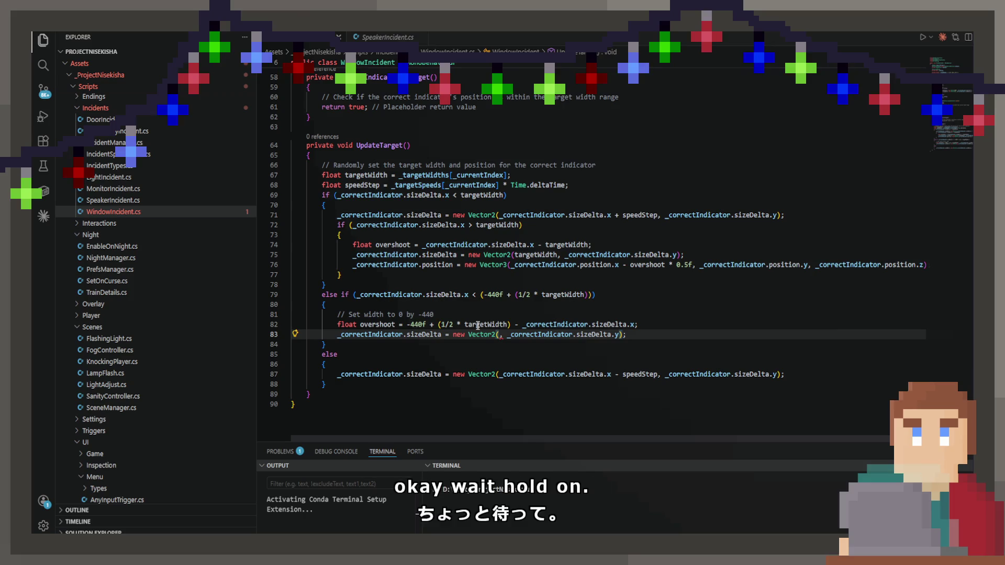
{"action": "type", "text": "targetWidth"}
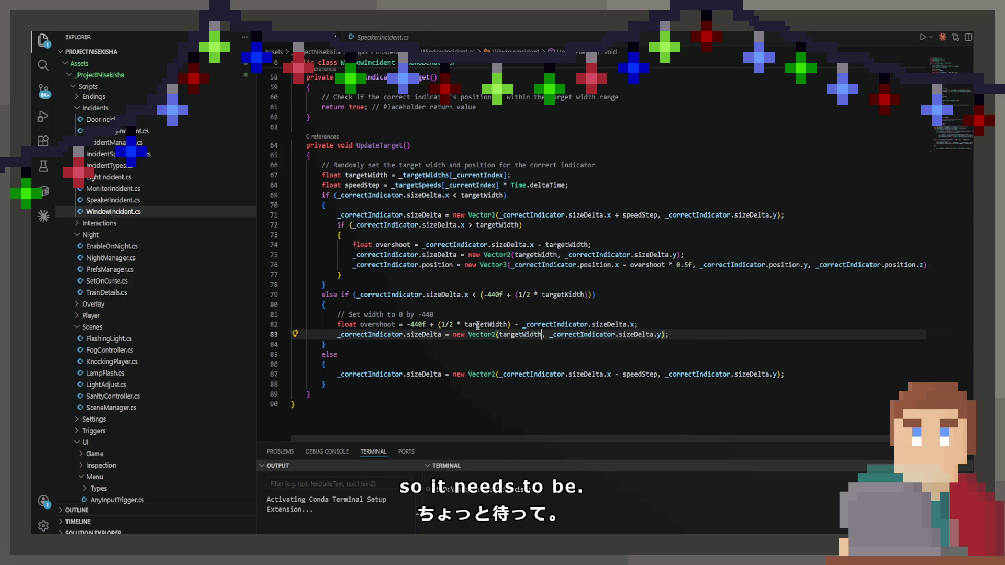
{"action": "type", "text": " - overshoot"}
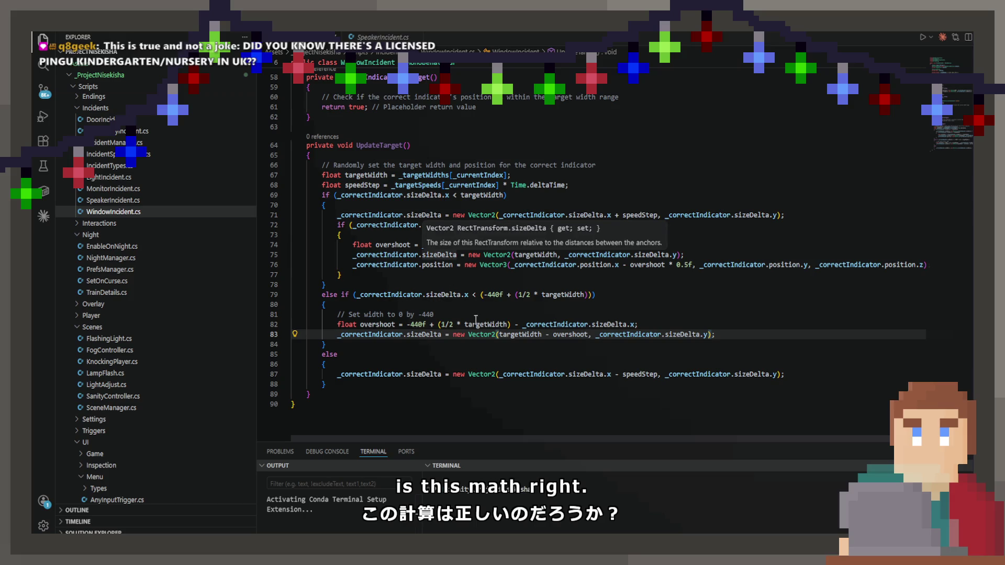
Step: Replace line 87's sizeDelta line with a _correctIndicator.position assignment setting x to 490f
{"action": "left_click", "coordinate": [514, 375]}
{"action": "left_click", "coordinate": [470, 375]}
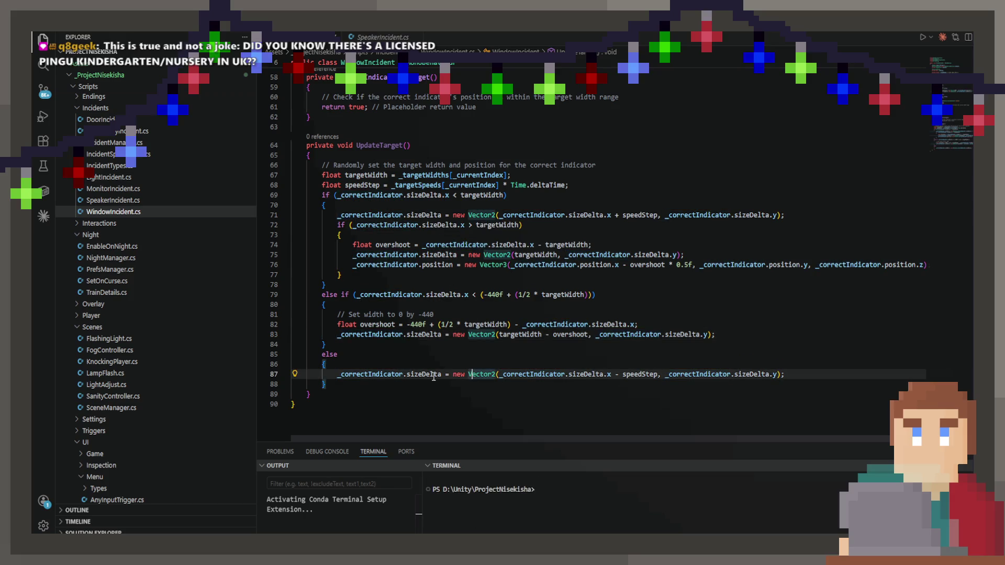
{"action": "left_click", "coordinate": [404, 373]}
{"action": "left_click", "coordinate": [357, 204]}
{"action": "left_click", "coordinate": [422, 194]}
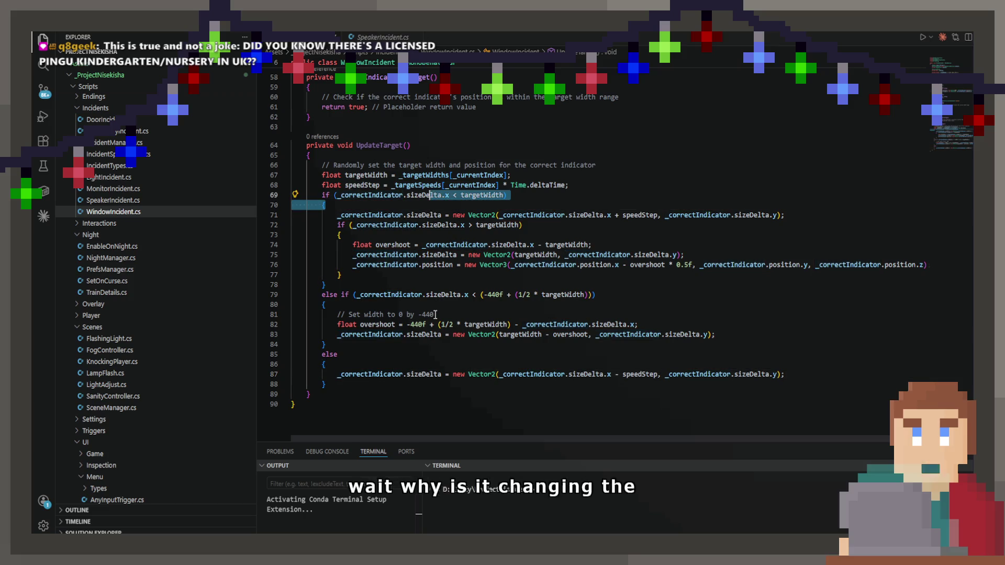
{"action": "left_click", "coordinate": [422, 374]}
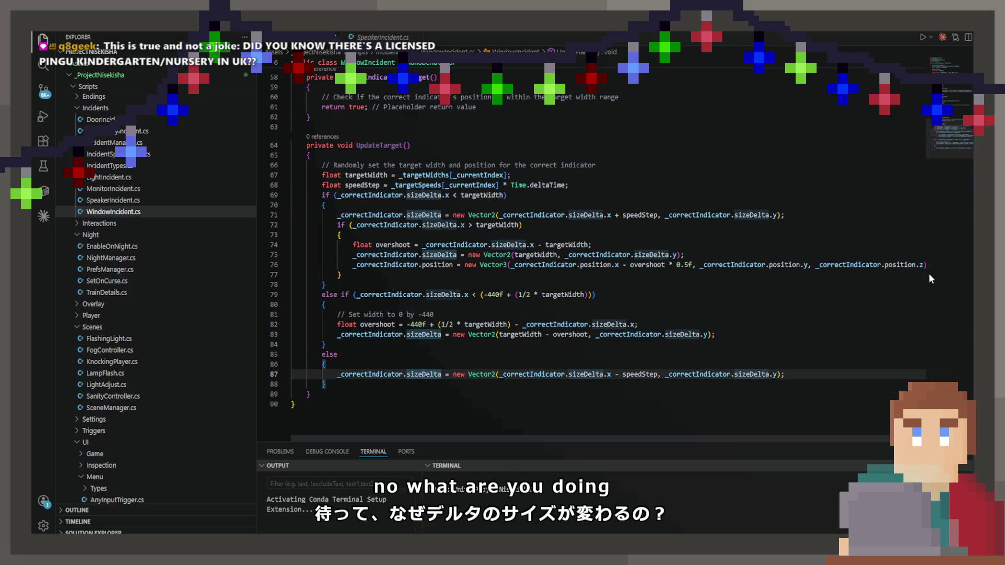
{"action": "left_click_drag", "start_coordinate": [785, 375], "coordinate": [357, 368]}
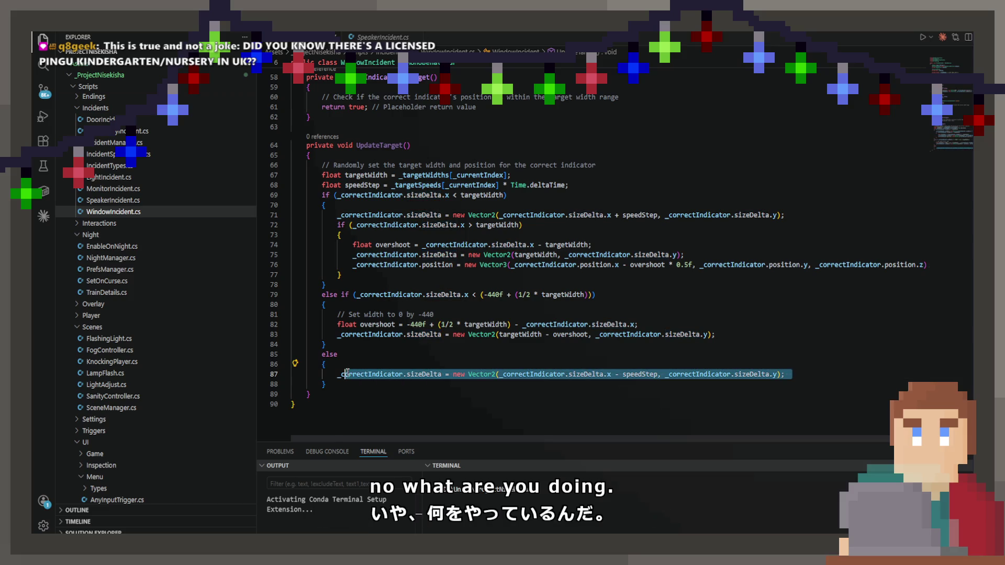
{"action": "type", "text": "o"}
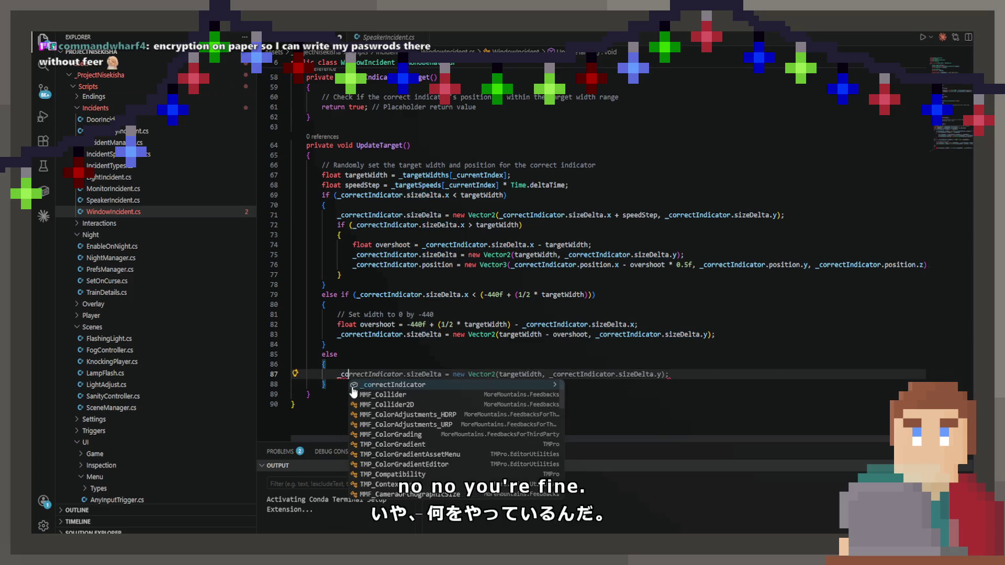
{"action": "type", "text": "rrectIndicator.position"}
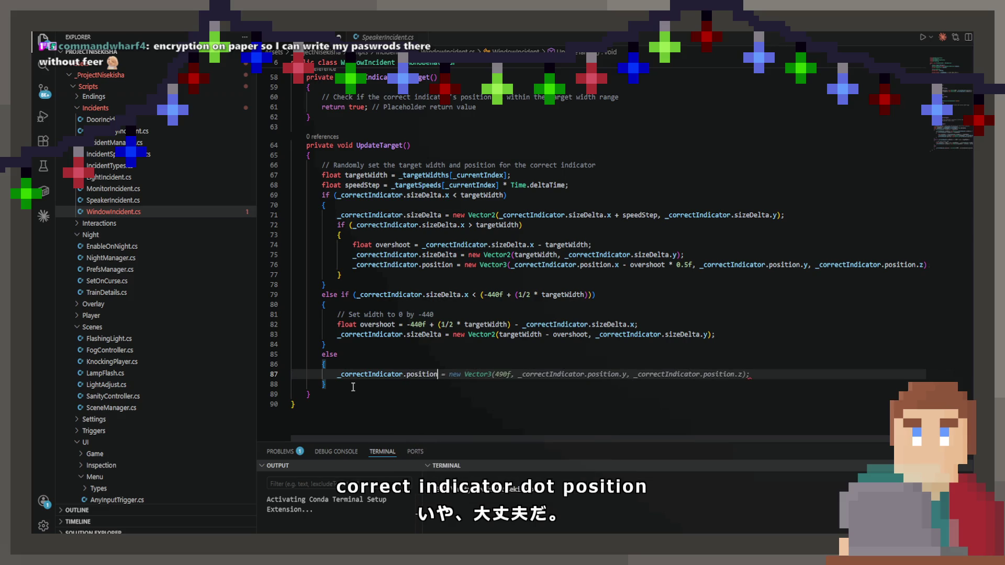
{"action": "key", "text": "Tab"}
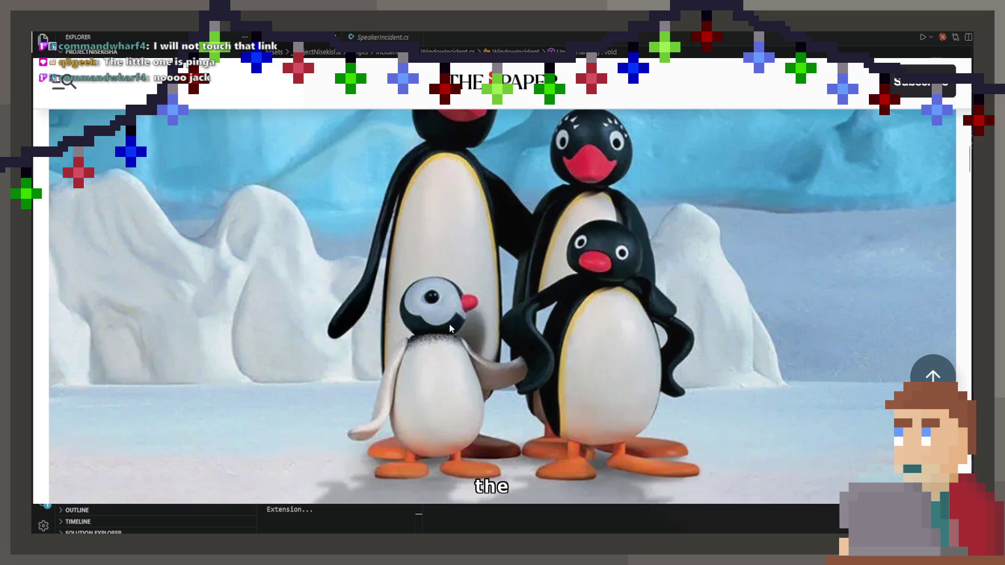
Step: Reset the page zoom to 100% and scroll up and down through the Pingu reboot article
{"action": "key", "text": "ctrl+0"}
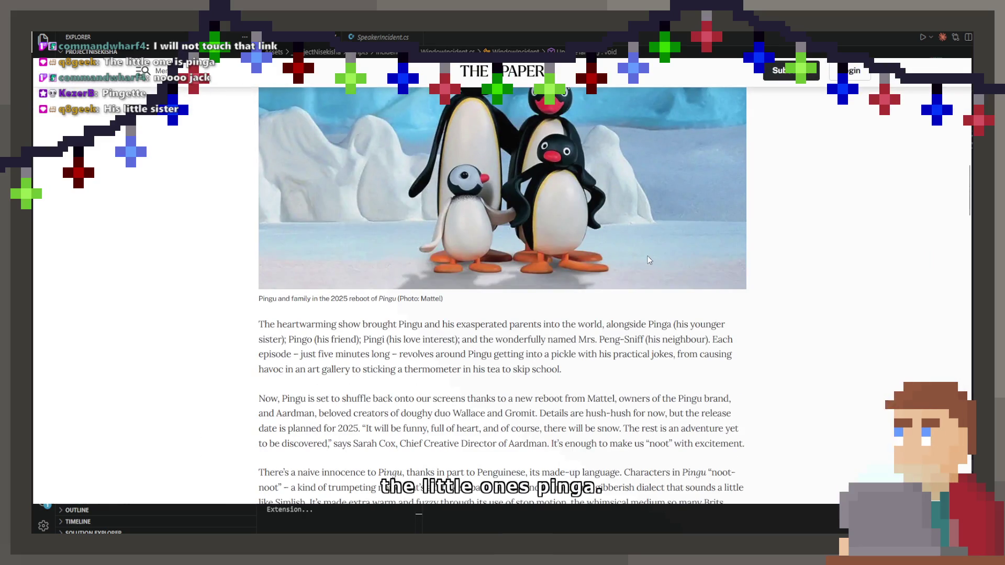
{"action": "scroll", "coordinate": [646, 260], "scroll_direction": "up", "scroll_amount": 3}
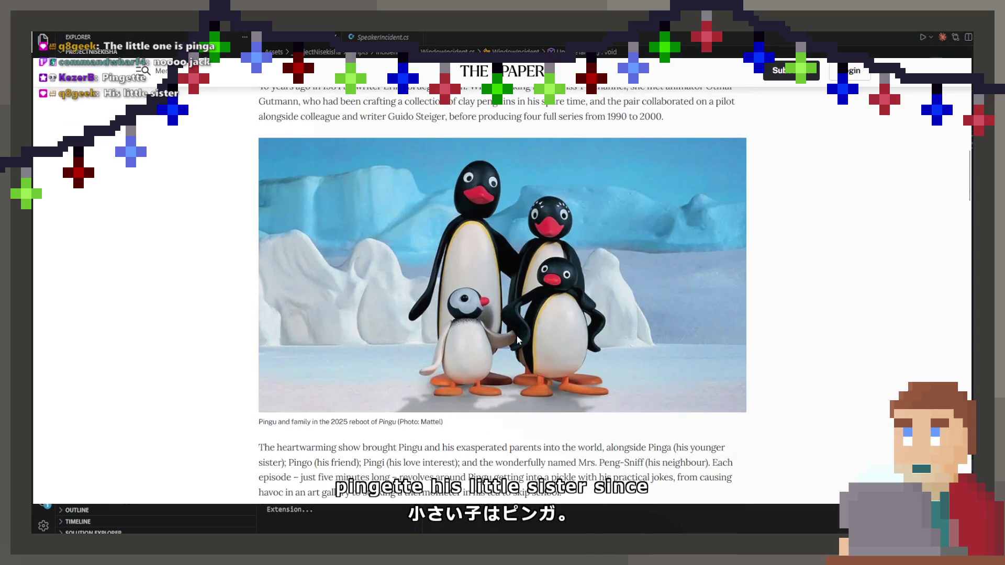
{"action": "scroll", "coordinate": [517, 335], "scroll_direction": "down", "scroll_amount": 8}
{"action": "scroll", "coordinate": [518, 325], "scroll_direction": "up", "scroll_amount": 3}
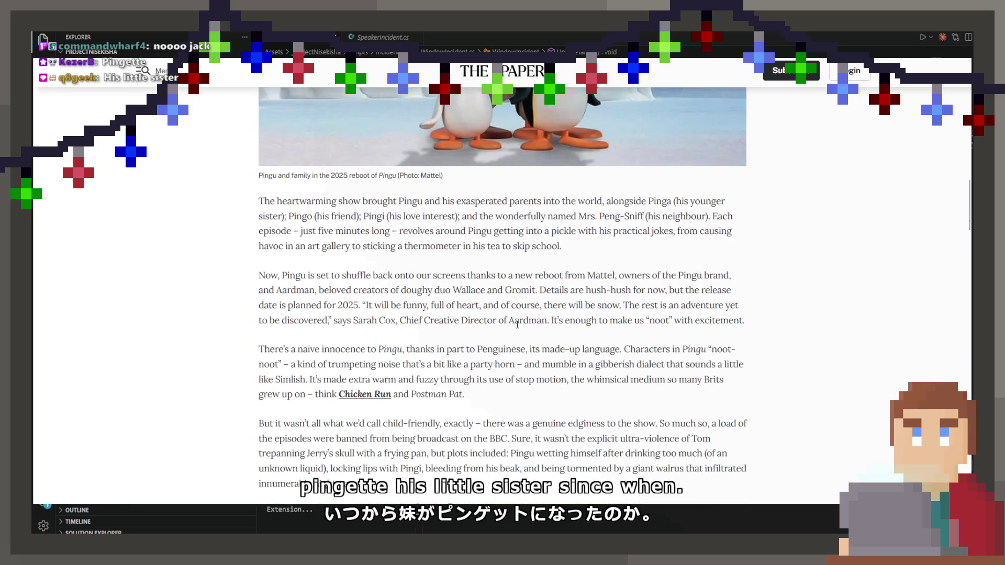
{"action": "scroll", "coordinate": [517, 325], "scroll_direction": "down", "scroll_amount": 5}
{"action": "scroll", "coordinate": [516, 326], "scroll_direction": "up", "scroll_amount": 7}
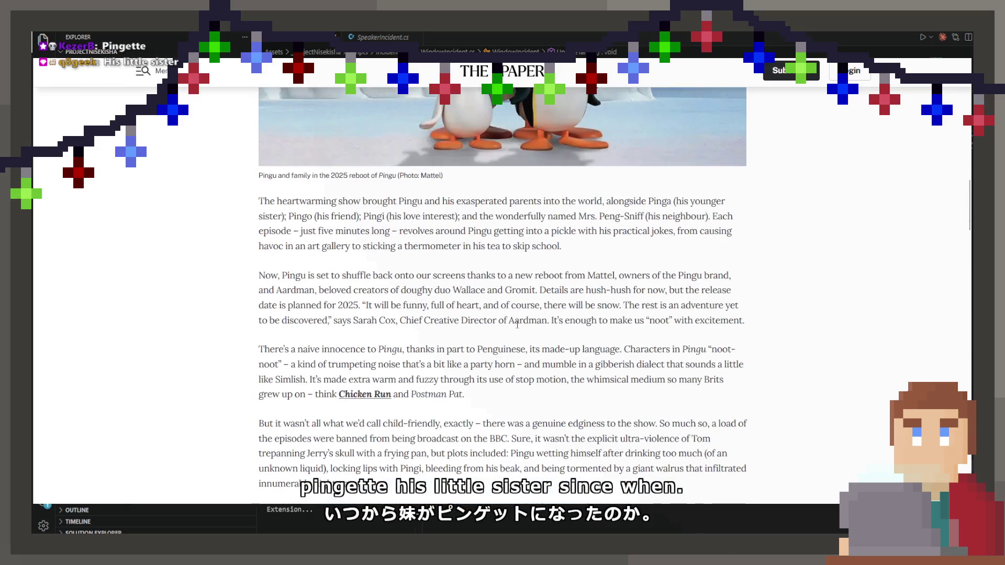
{"action": "scroll", "coordinate": [516, 329], "scroll_direction": "down", "scroll_amount": 1}
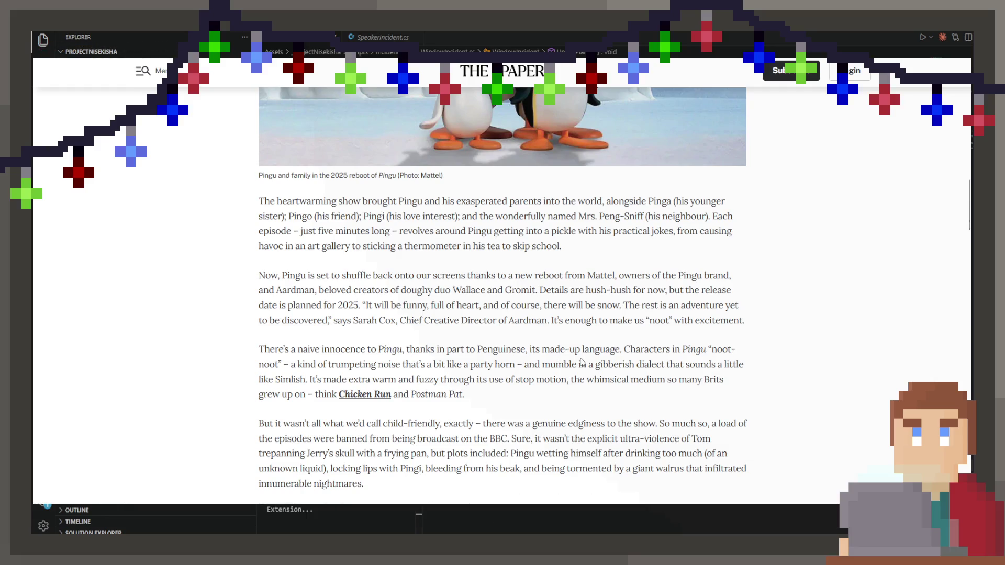
{"action": "scroll", "coordinate": [375, 382], "scroll_direction": "down", "scroll_amount": 9}
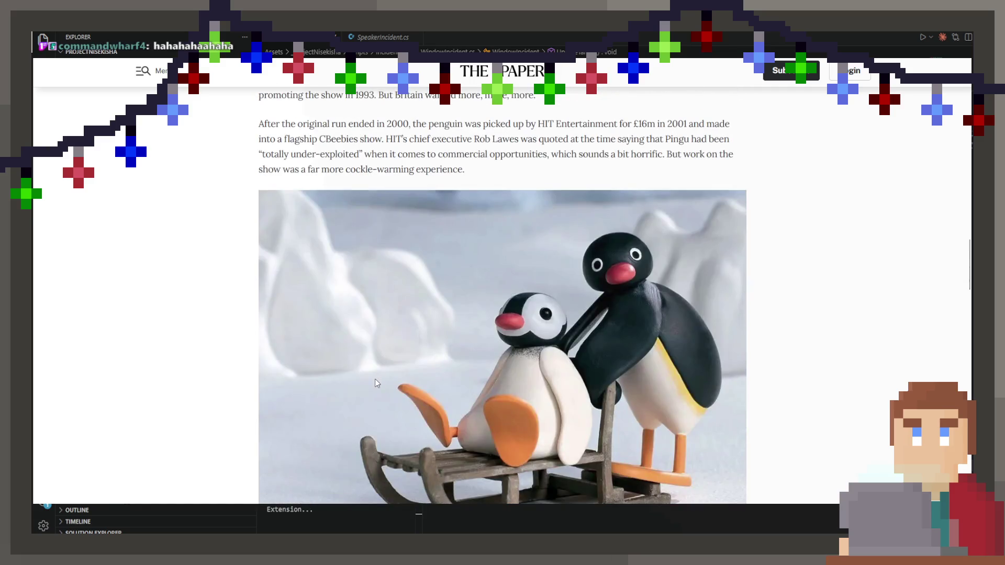
{"action": "scroll", "coordinate": [375, 379], "scroll_direction": "down", "scroll_amount": 4}
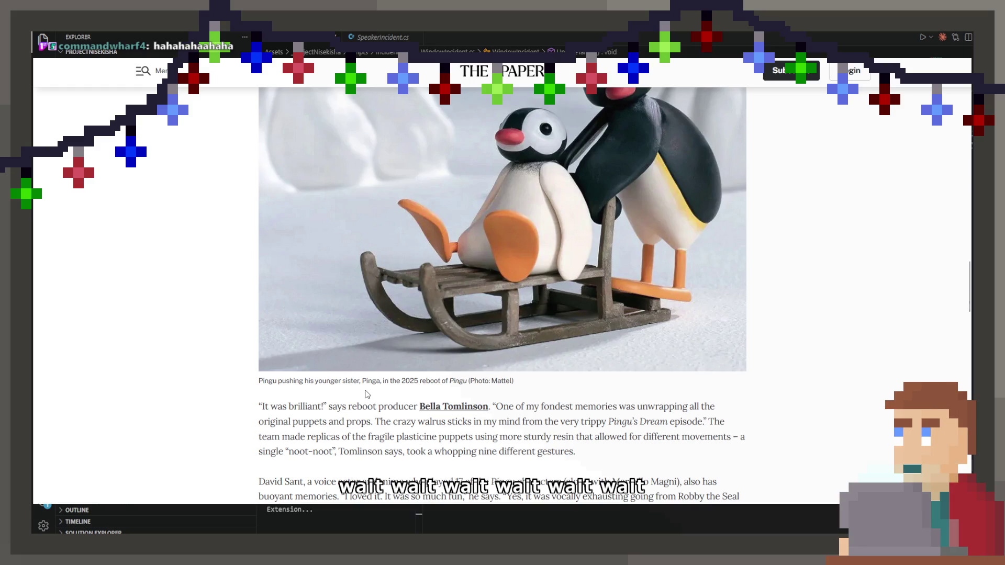
{"action": "scroll", "coordinate": [366, 393], "scroll_direction": "up", "scroll_amount": 2}
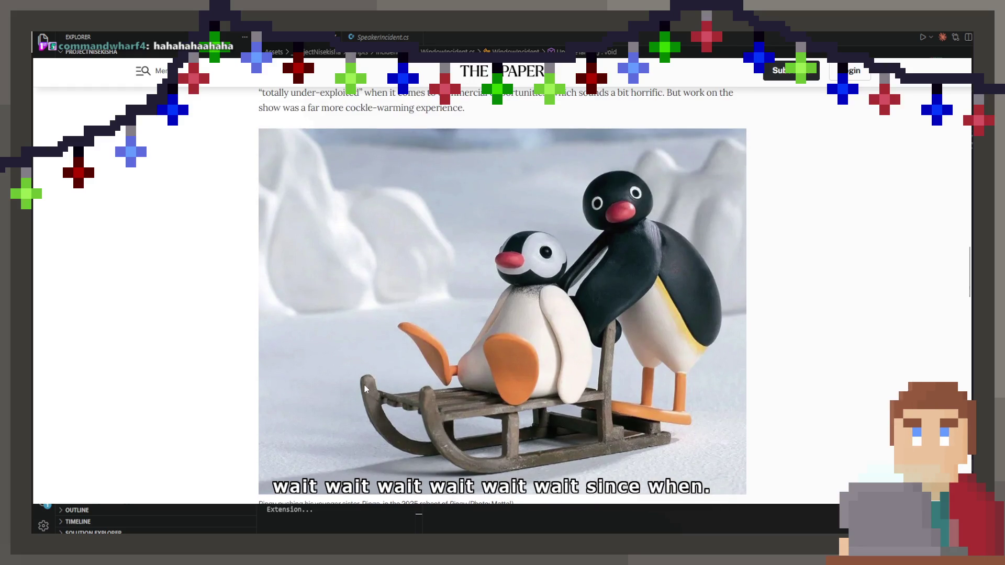
{"action": "scroll", "coordinate": [365, 388], "scroll_direction": "down", "scroll_amount": 5}
{"action": "scroll", "coordinate": [365, 389], "scroll_direction": "down", "scroll_amount": 13}
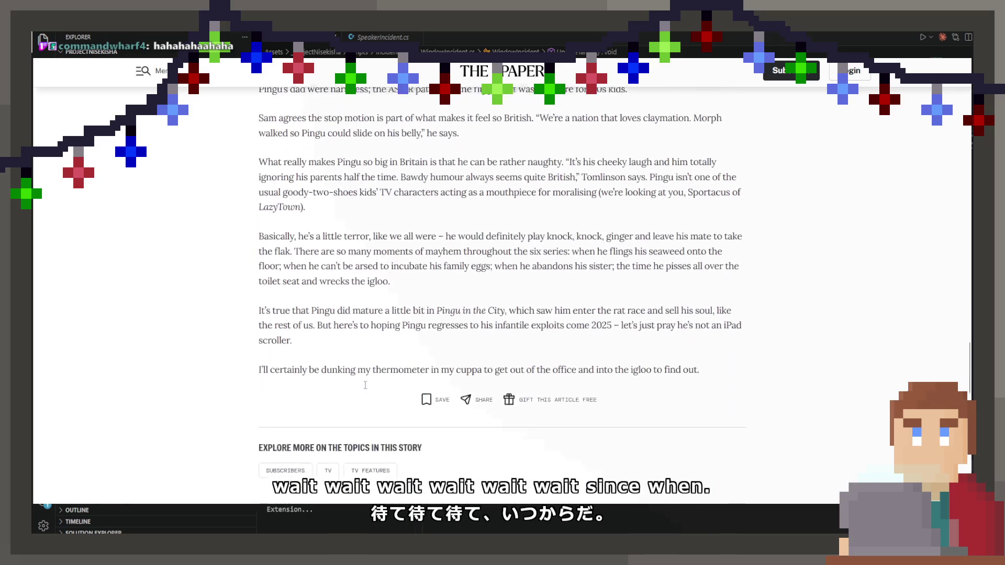
{"action": "scroll", "coordinate": [366, 387], "scroll_direction": "up", "scroll_amount": 19}
{"action": "scroll", "coordinate": [365, 387], "scroll_direction": "up", "scroll_amount": 15}
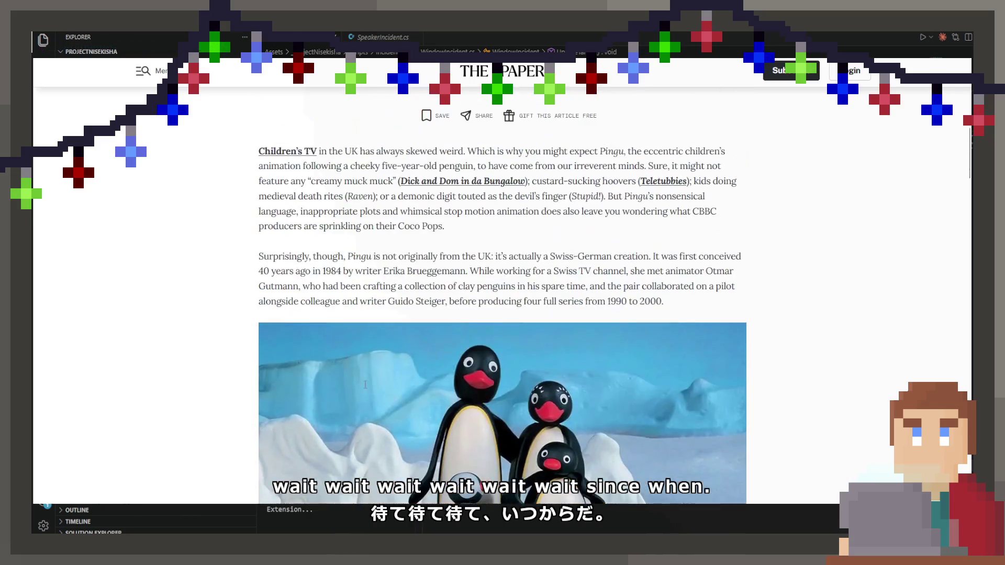
{"action": "scroll", "coordinate": [365, 388], "scroll_direction": "down", "scroll_amount": 5}
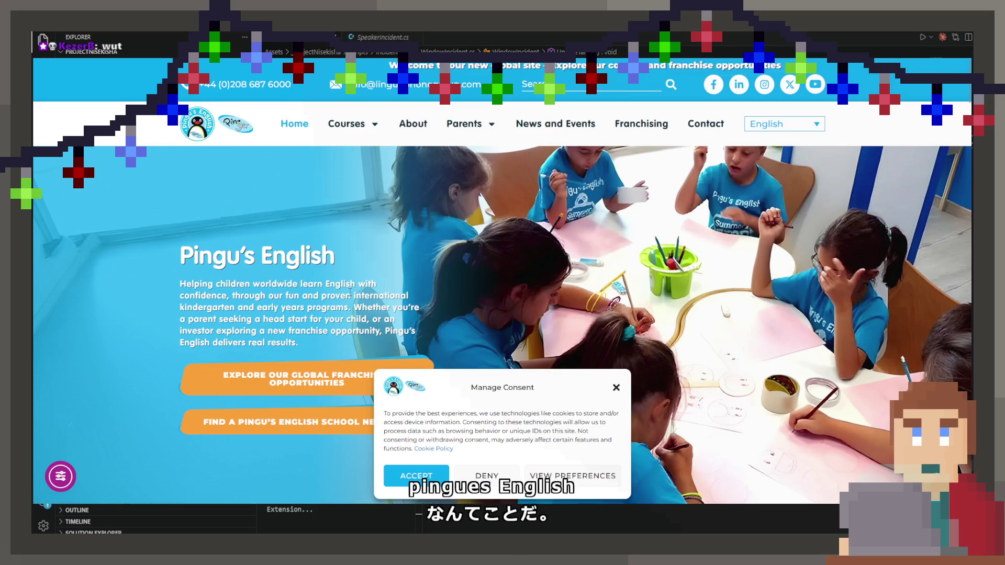
Step: Dismiss the cookie consent notice and scroll through the Pingu's English homepage
{"action": "key", "text": "Escape"}
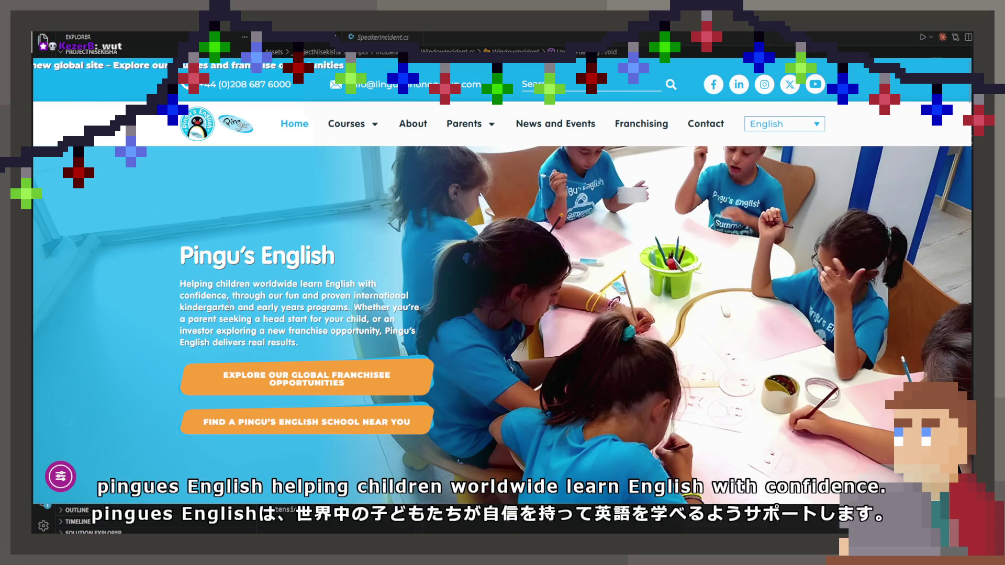
{"action": "scroll", "coordinate": [229, 304], "scroll_direction": "down", "scroll_amount": 5}
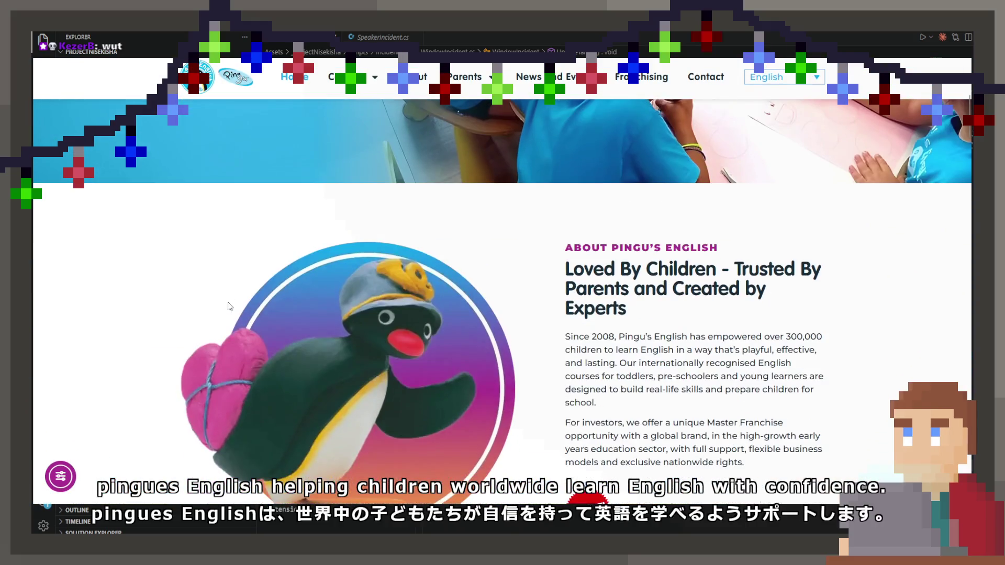
{"action": "scroll", "coordinate": [228, 305], "scroll_direction": "down", "scroll_amount": 2}
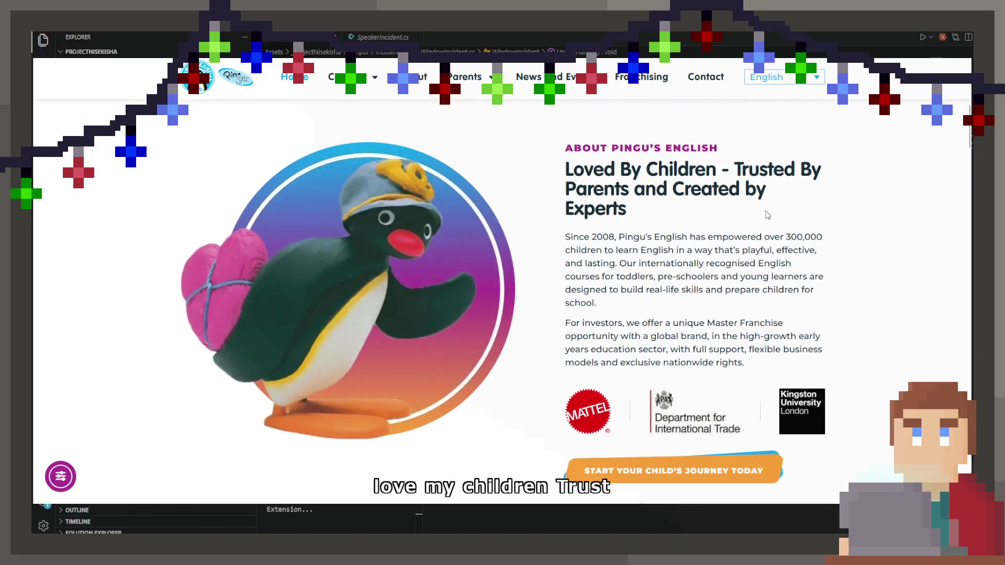
{"action": "scroll", "coordinate": [597, 236], "scroll_direction": "down", "scroll_amount": 4}
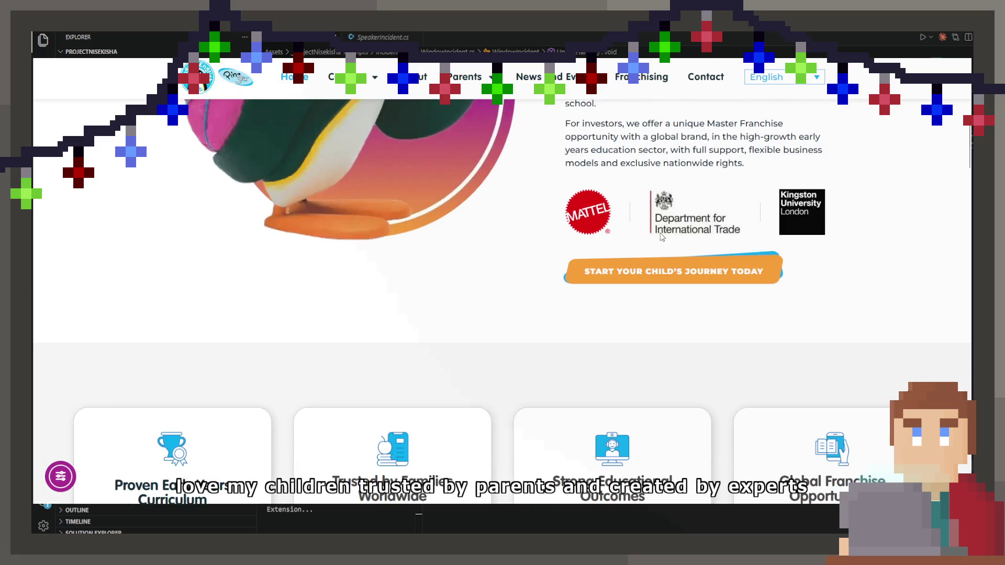
{"action": "scroll", "coordinate": [666, 242], "scroll_direction": "up", "scroll_amount": 1}
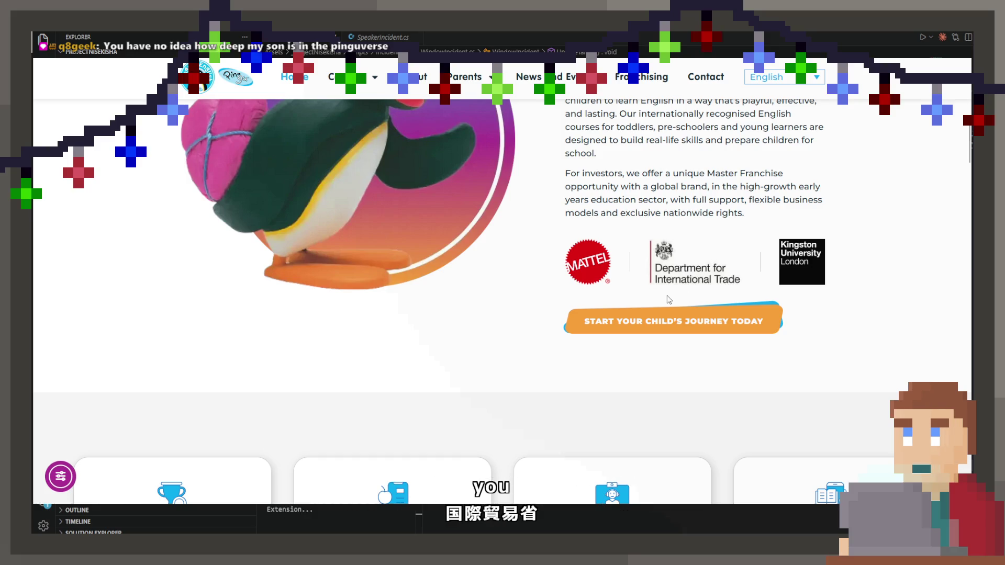
{"action": "scroll", "coordinate": [668, 300], "scroll_direction": "up", "scroll_amount": 9}
{"action": "scroll", "coordinate": [670, 304], "scroll_direction": "up", "scroll_amount": 3}
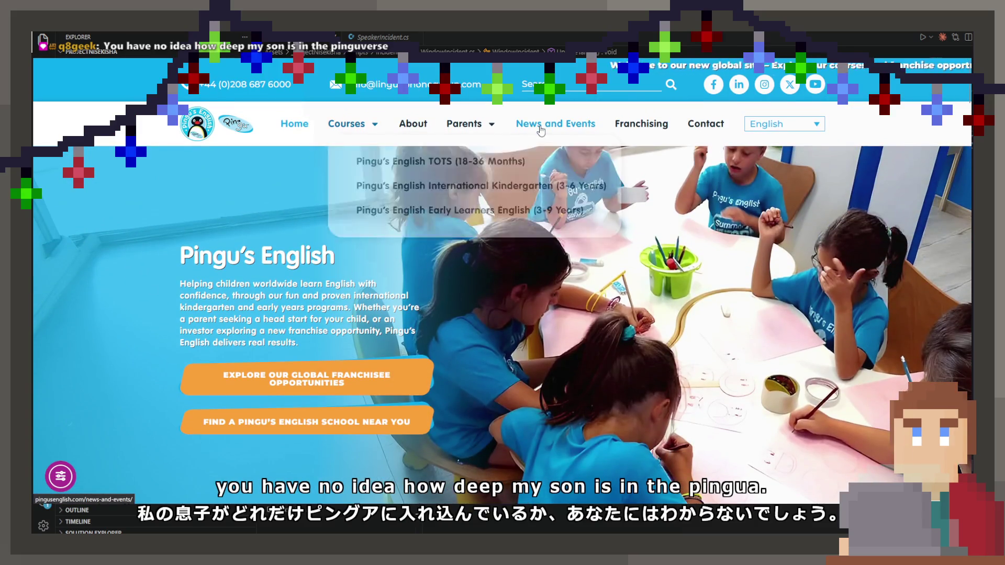
Step: Browse the News and Events listings
{"action": "left_click", "coordinate": [555, 124]}
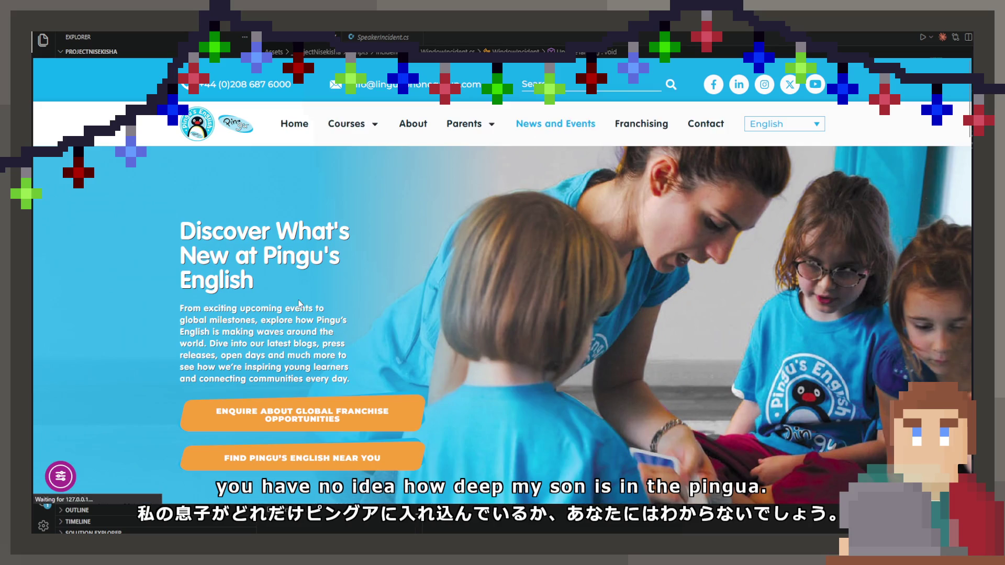
{"action": "scroll", "coordinate": [300, 301], "scroll_direction": "down", "scroll_amount": 10}
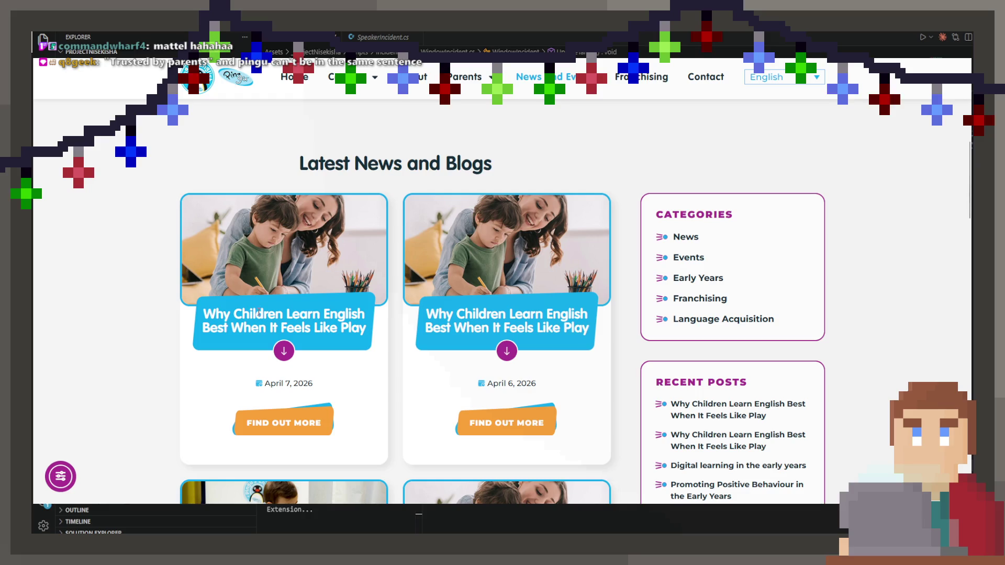
{"action": "scroll", "coordinate": [335, 361], "scroll_direction": "down", "scroll_amount": 5}
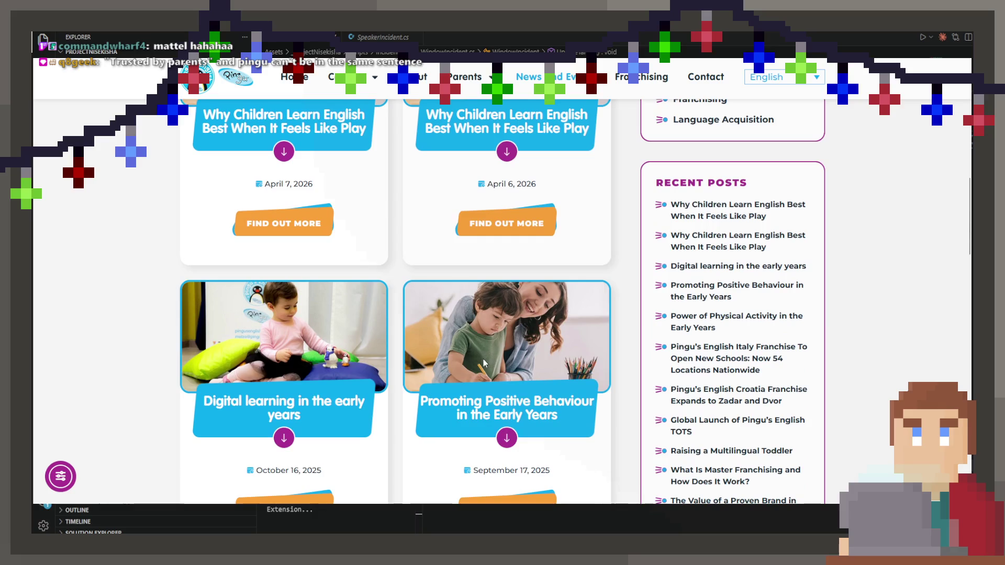
{"action": "scroll", "coordinate": [341, 354], "scroll_direction": "down", "scroll_amount": 6}
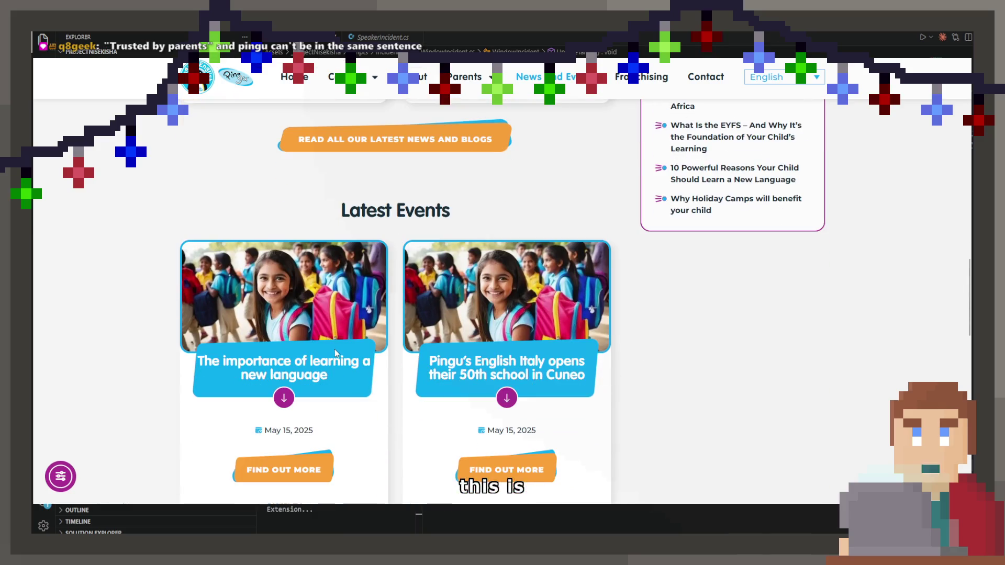
{"action": "scroll", "coordinate": [334, 352], "scroll_direction": "down", "scroll_amount": 4}
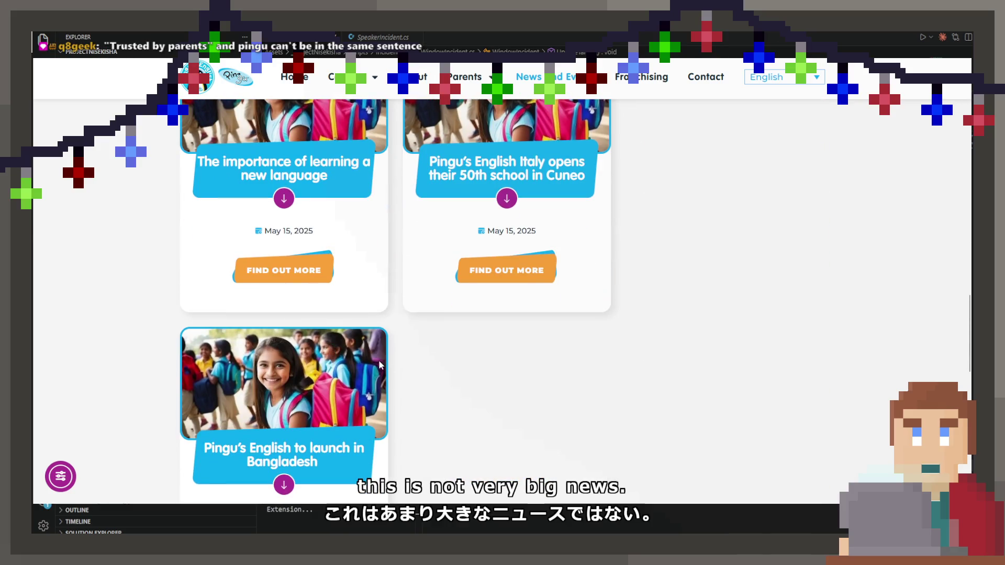
{"action": "scroll", "coordinate": [638, 90], "scroll_direction": "up", "scroll_amount": 5}
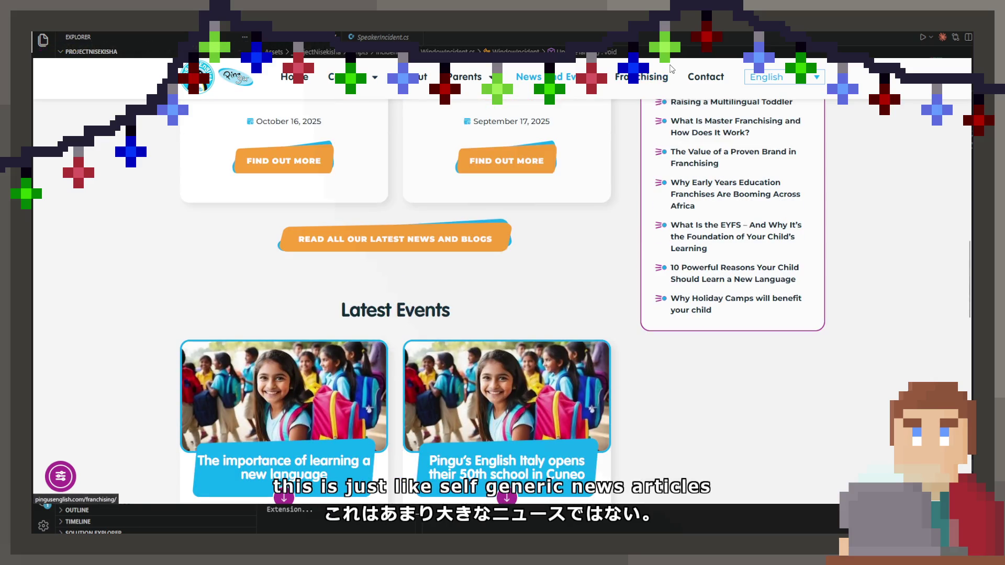
Step: On the Franchising page, highlight the 220 schools, 16 countries and 124 years figures
{"action": "left_click", "coordinate": [660, 79]}
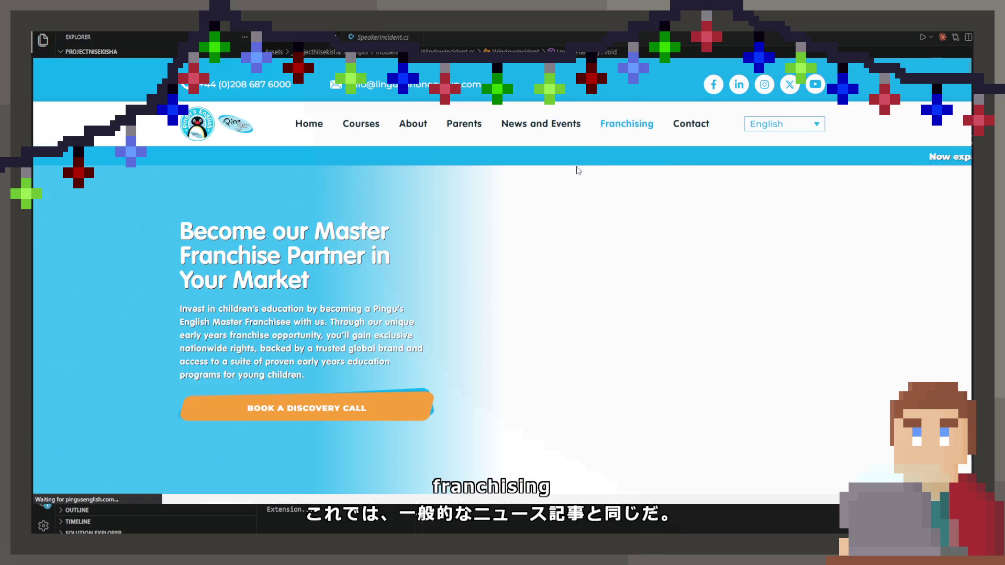
{"action": "scroll", "coordinate": [419, 275], "scroll_direction": "down", "scroll_amount": 5}
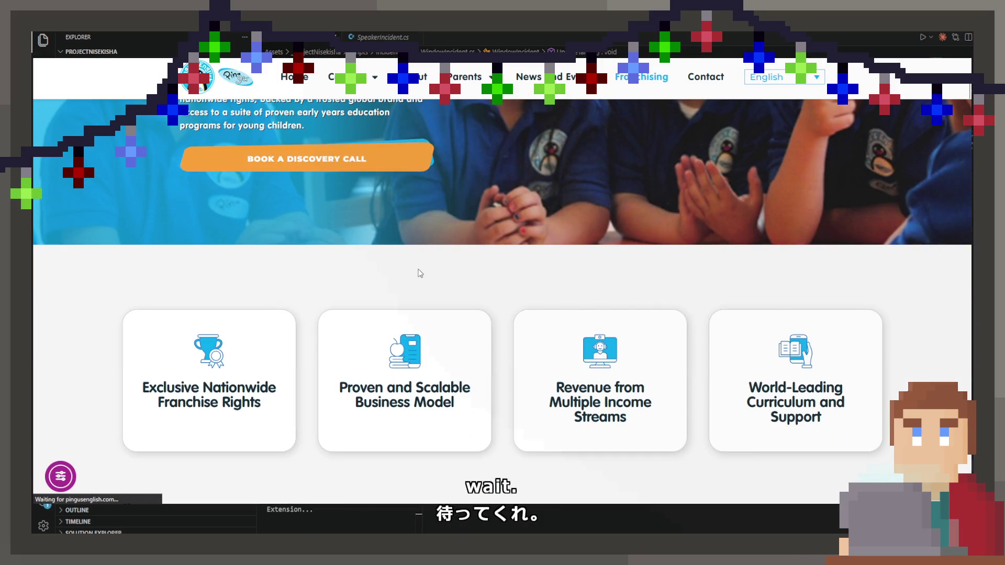
{"action": "scroll", "coordinate": [420, 273], "scroll_direction": "up", "scroll_amount": 3}
{"action": "scroll", "coordinate": [422, 272], "scroll_direction": "up", "scroll_amount": 1}
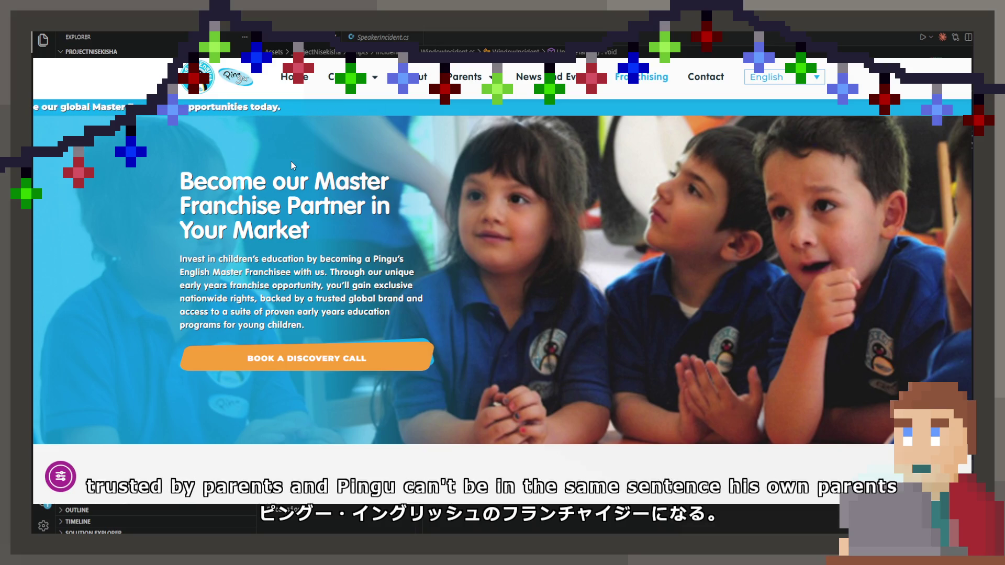
{"action": "scroll", "coordinate": [365, 289], "scroll_direction": "down", "scroll_amount": 10}
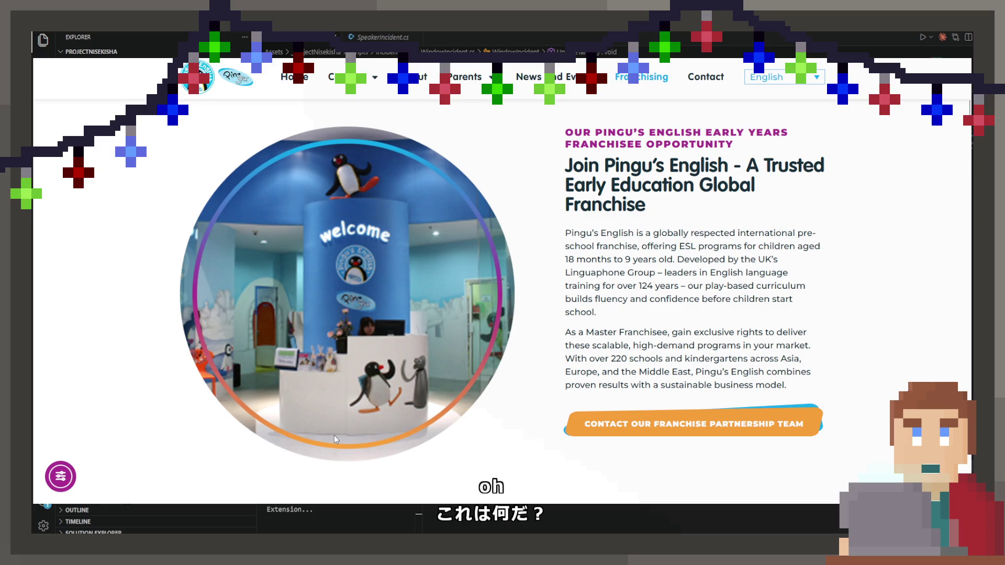
{"action": "scroll", "coordinate": [338, 419], "scroll_direction": "down", "scroll_amount": 5}
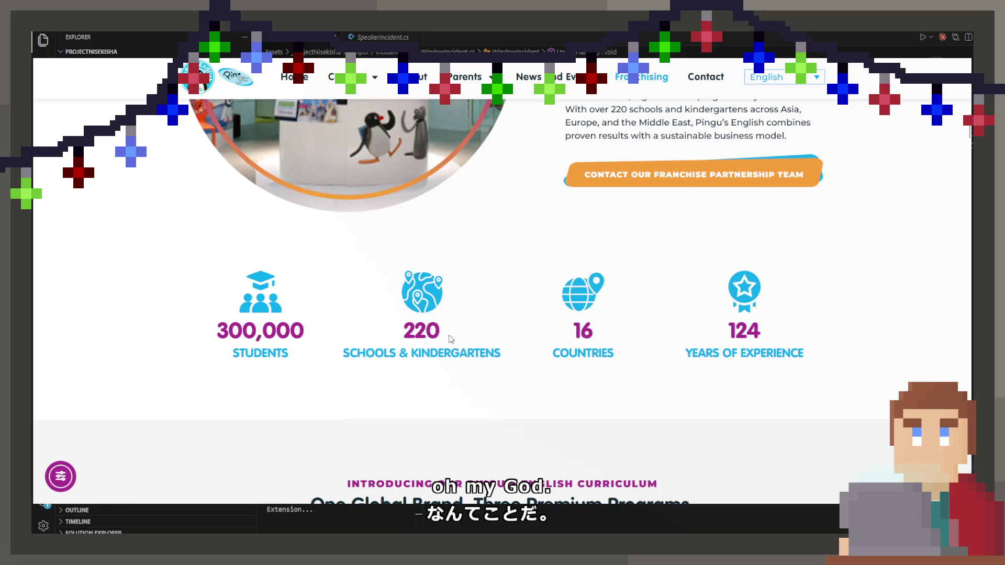
{"action": "double_click", "coordinate": [419, 331]}
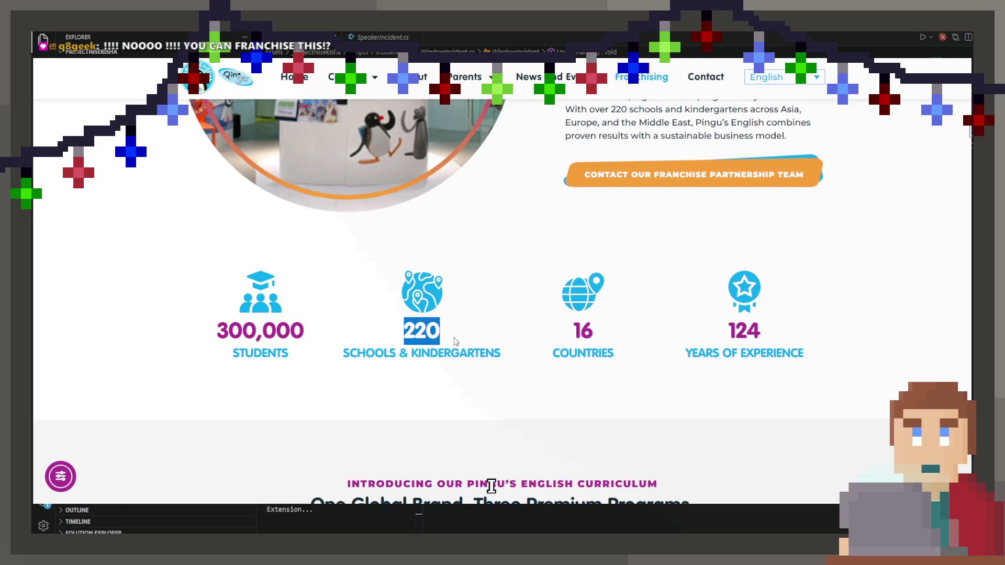
{"action": "double_click", "coordinate": [583, 331]}
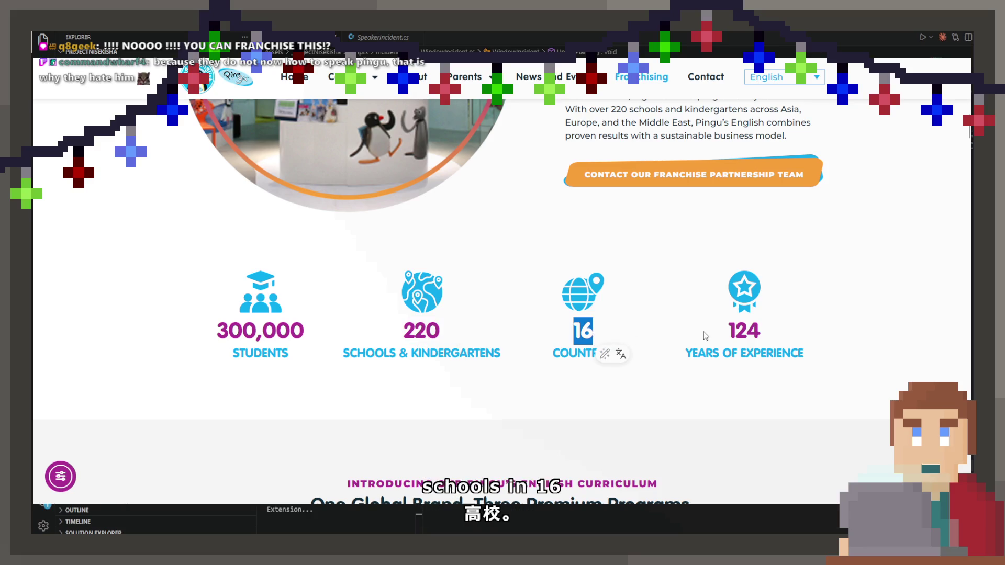
{"action": "double_click", "coordinate": [744, 331]}
{"action": "left_click", "coordinate": [799, 347]}
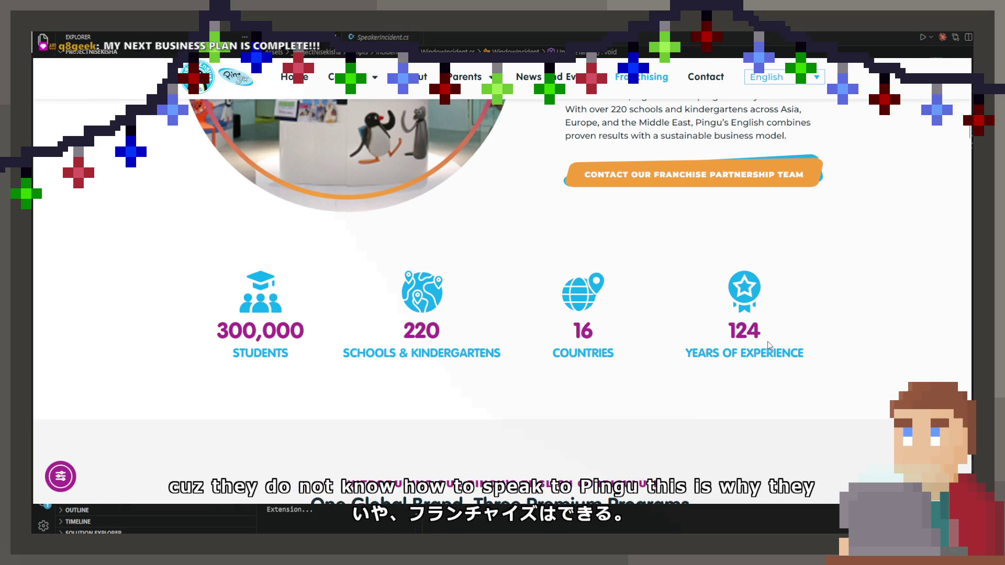
Step: Scroll down to Watch our Video and start the franchisee video
{"action": "scroll", "coordinate": [769, 350], "scroll_direction": "down", "scroll_amount": 4}
{"action": "scroll", "coordinate": [771, 354], "scroll_direction": "down", "scroll_amount": 5}
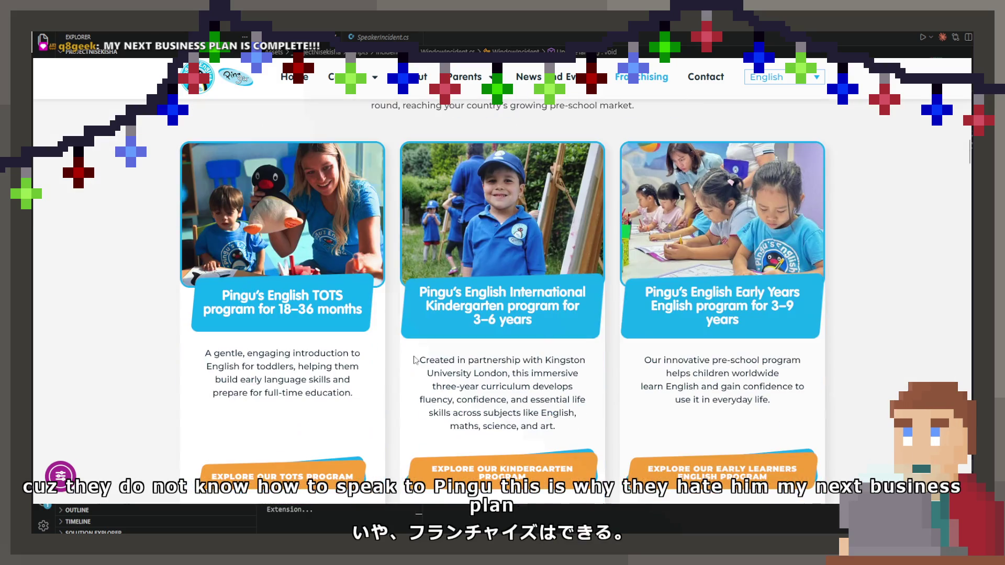
{"action": "scroll", "coordinate": [389, 365], "scroll_direction": "down", "scroll_amount": 1}
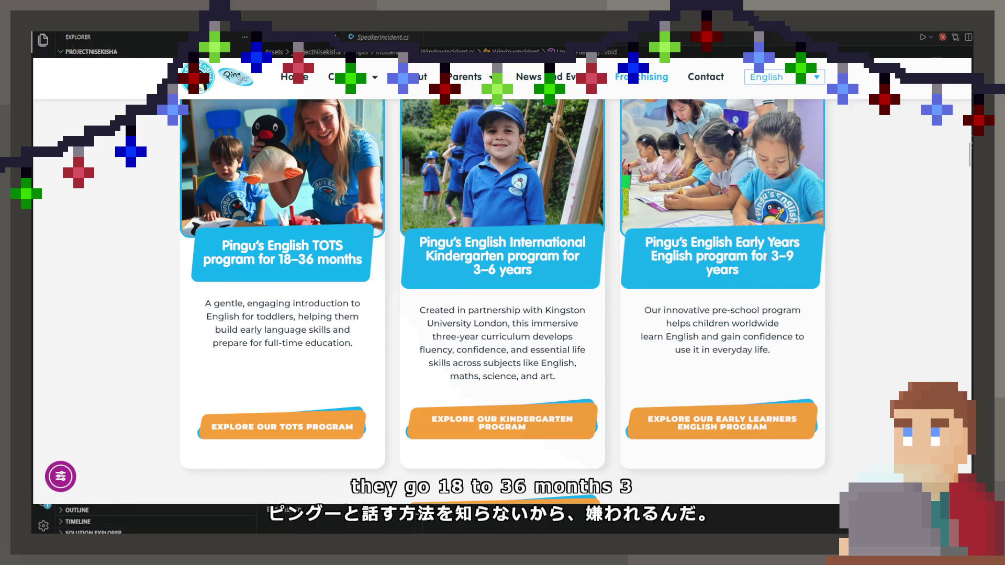
{"action": "scroll", "coordinate": [488, 312], "scroll_direction": "down", "scroll_amount": 4}
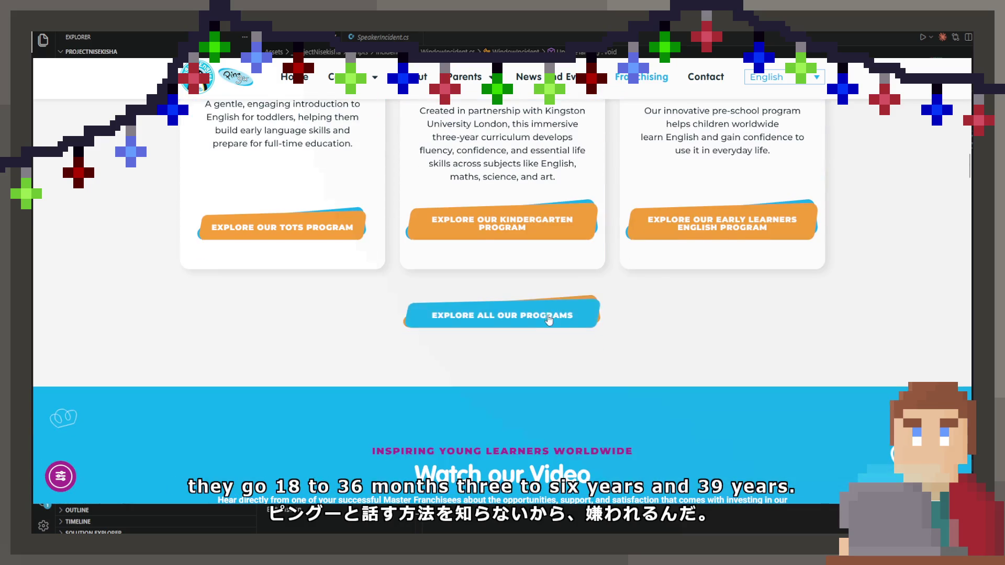
{"action": "scroll", "coordinate": [488, 311], "scroll_direction": "down", "scroll_amount": 9}
{"action": "scroll", "coordinate": [479, 310], "scroll_direction": "down", "scroll_amount": 5}
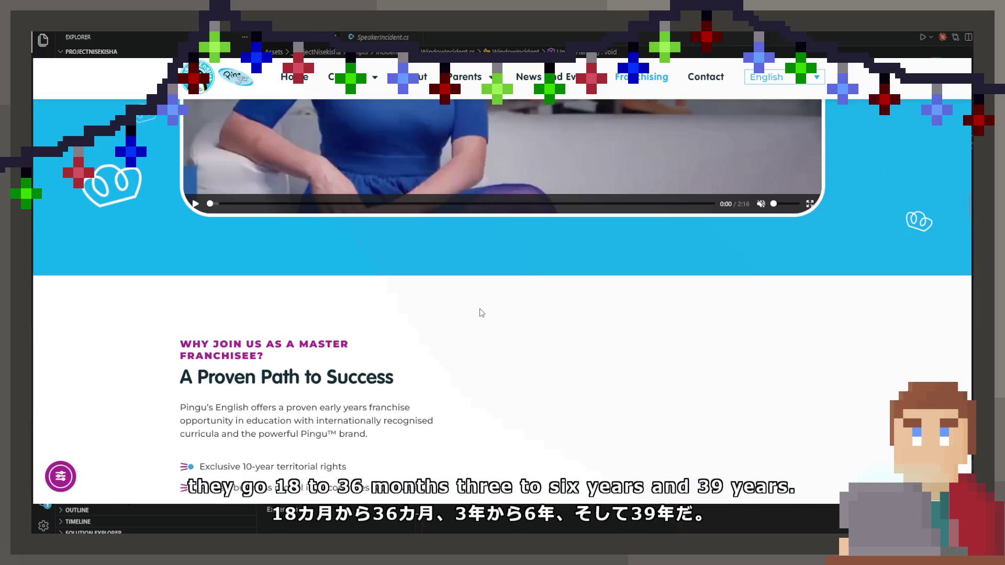
{"action": "scroll", "coordinate": [521, 288], "scroll_direction": "up", "scroll_amount": 4}
{"action": "left_click", "coordinate": [509, 262]}
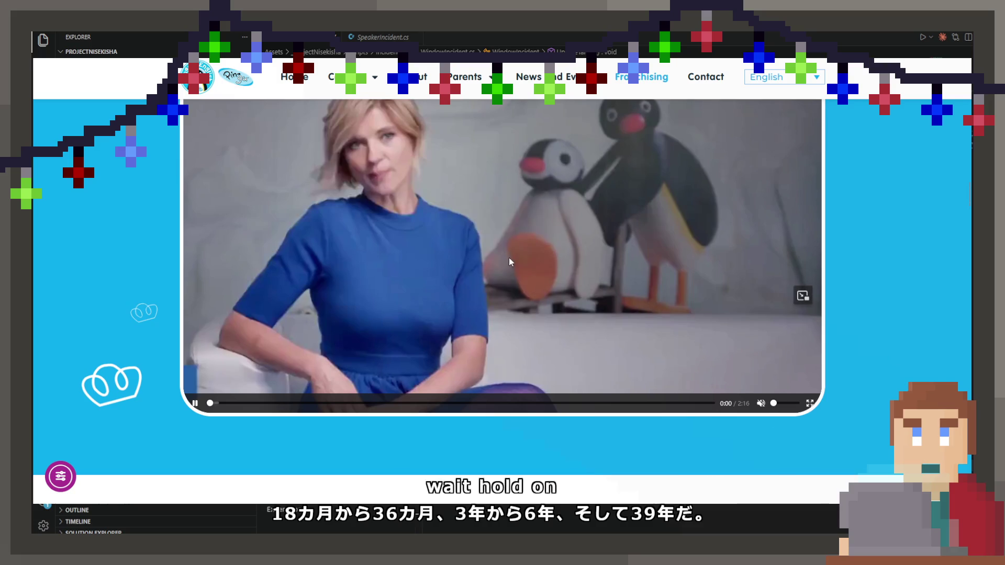
Step: Seek through the franchisee video past 1:35 and 2:02 to its end, toggling full screen on and off
{"action": "scroll", "coordinate": [497, 267], "scroll_direction": "up", "scroll_amount": 1}
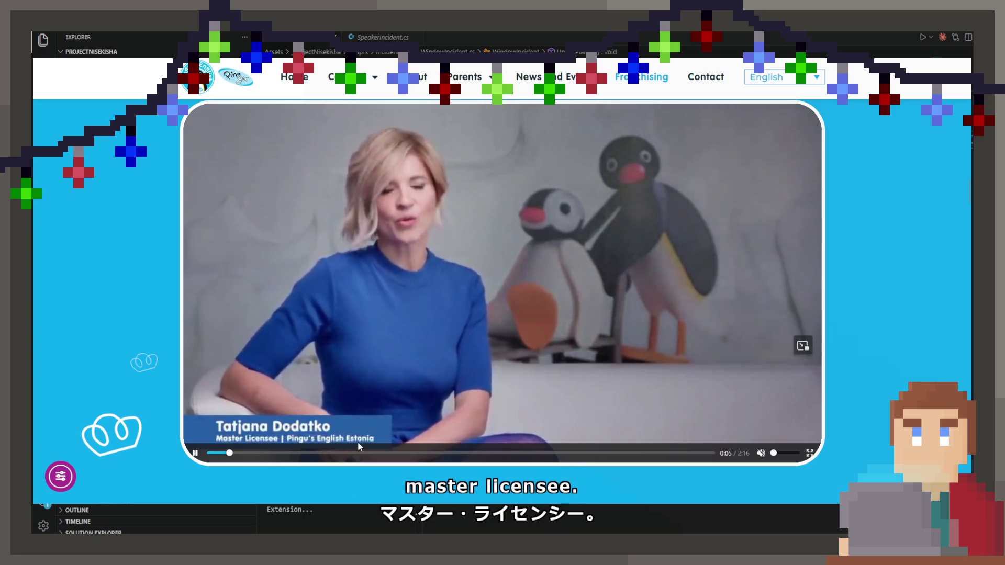
{"action": "left_click", "coordinate": [304, 452]}
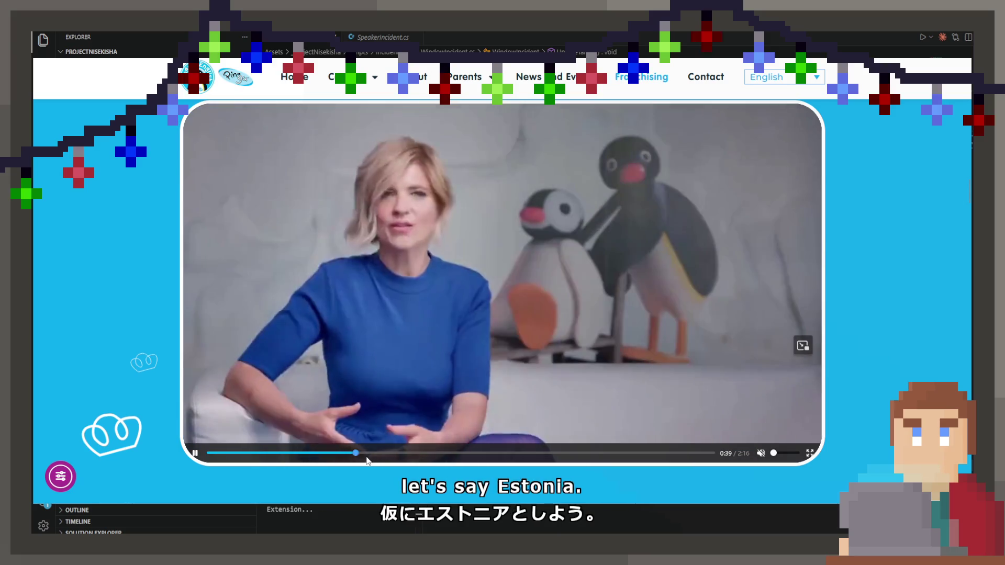
{"action": "left_click", "coordinate": [461, 453]}
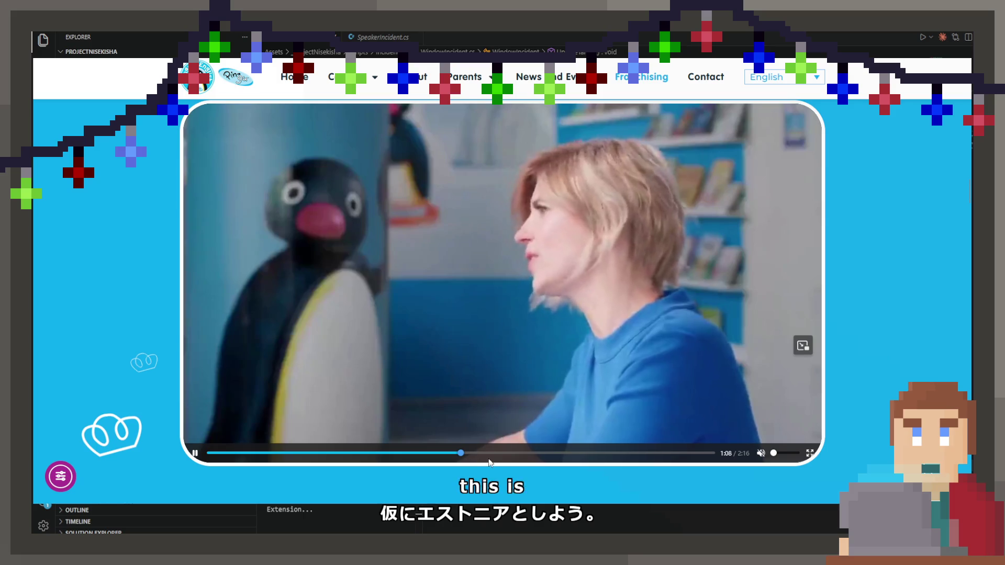
{"action": "left_click", "coordinate": [452, 460]}
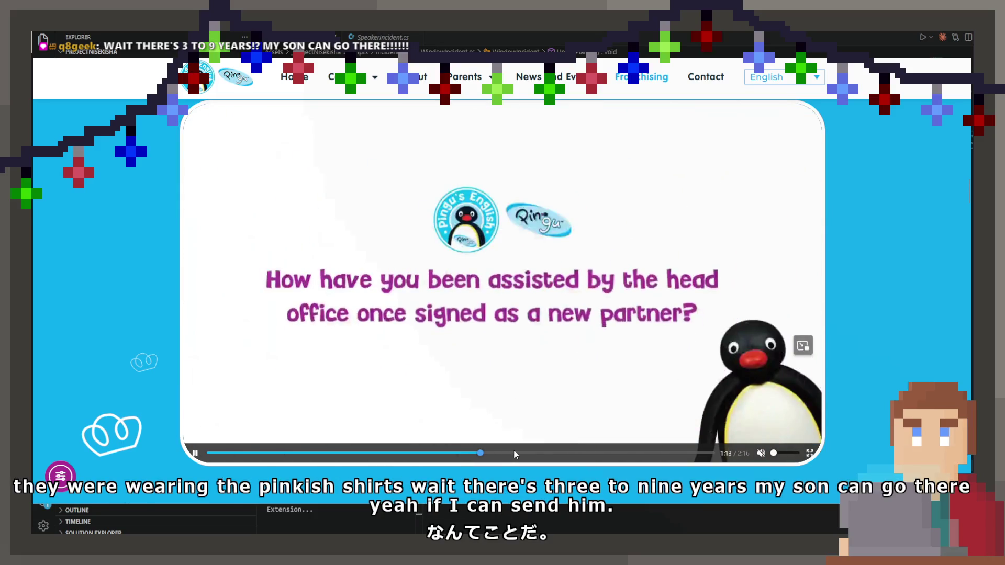
{"action": "left_click", "coordinate": [554, 453]}
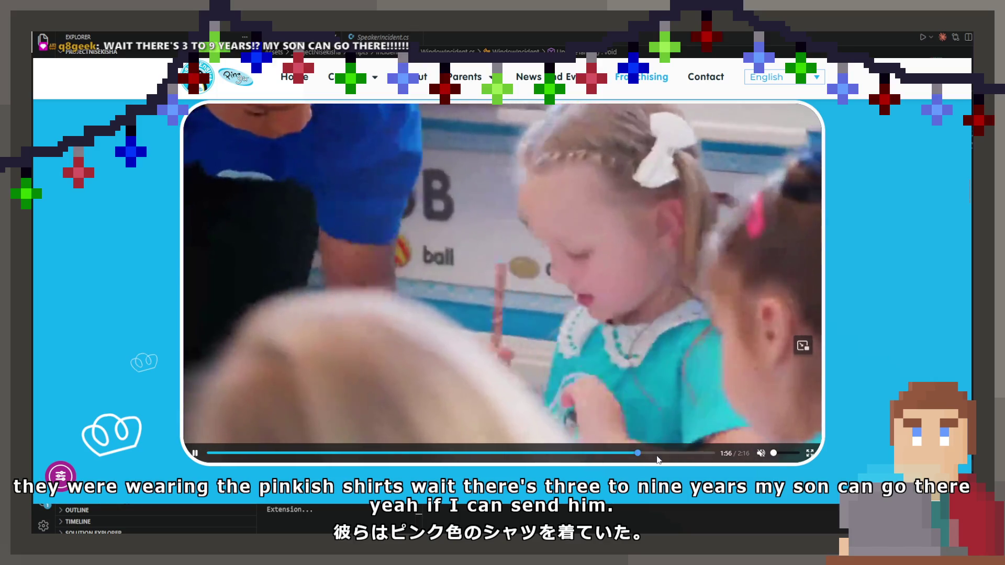
{"action": "left_click", "coordinate": [672, 456]}
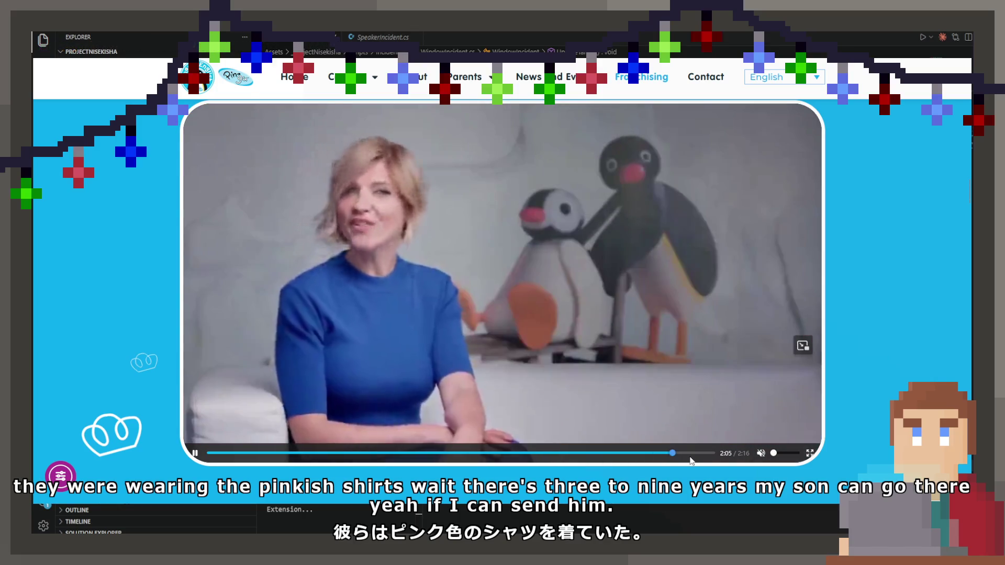
{"action": "left_click", "coordinate": [692, 454]}
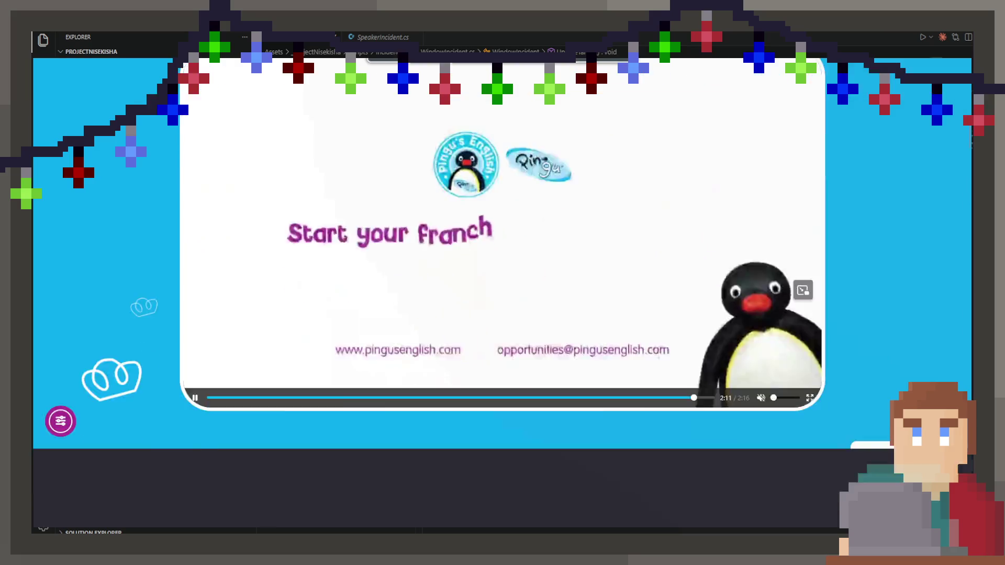
{"action": "double_click", "coordinate": [533, 361]}
{"action": "double_click", "coordinate": [425, 345]}
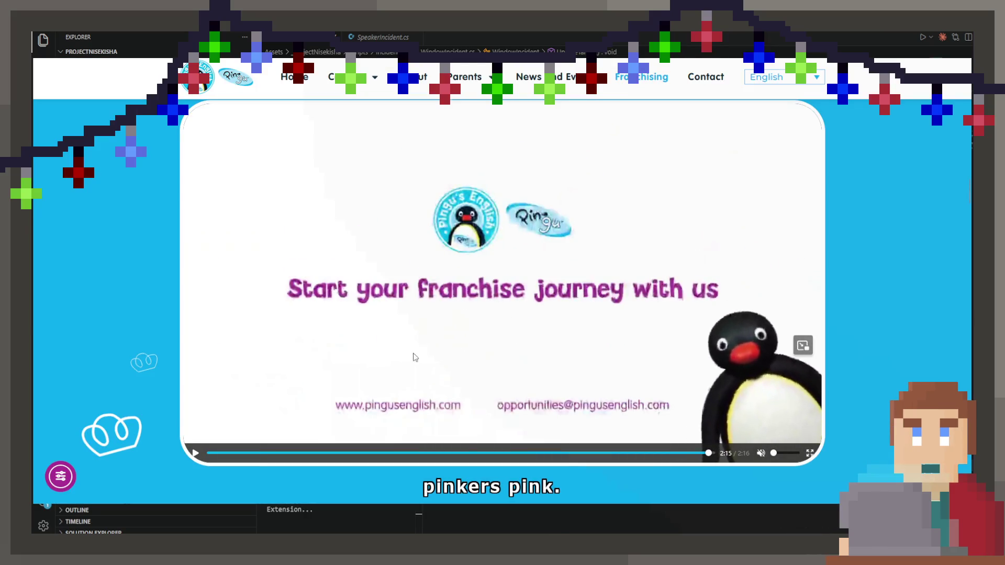
{"action": "scroll", "coordinate": [413, 355], "scroll_direction": "down", "scroll_amount": 8}
{"action": "scroll", "coordinate": [413, 359], "scroll_direction": "down", "scroll_amount": 5}
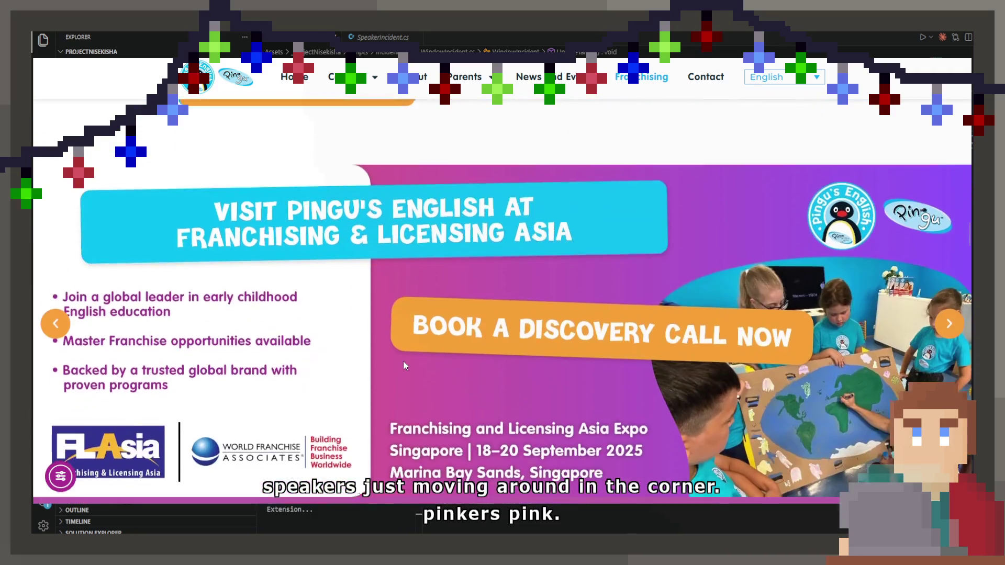
{"action": "scroll", "coordinate": [409, 362], "scroll_direction": "down", "scroll_amount": 8}
{"action": "scroll", "coordinate": [417, 335], "scroll_direction": "up", "scroll_amount": 5}
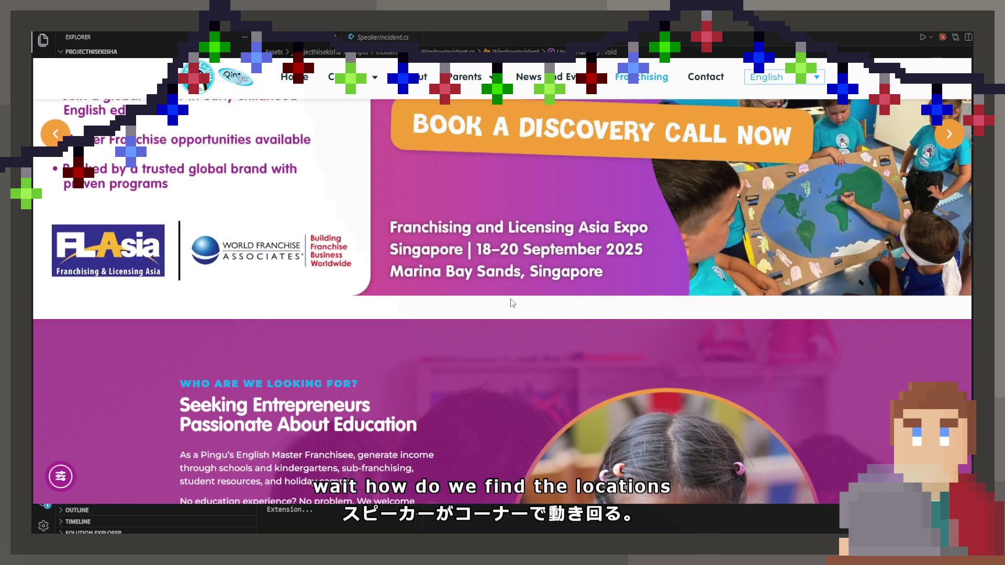
{"action": "scroll", "coordinate": [627, 264], "scroll_direction": "up", "scroll_amount": 2}
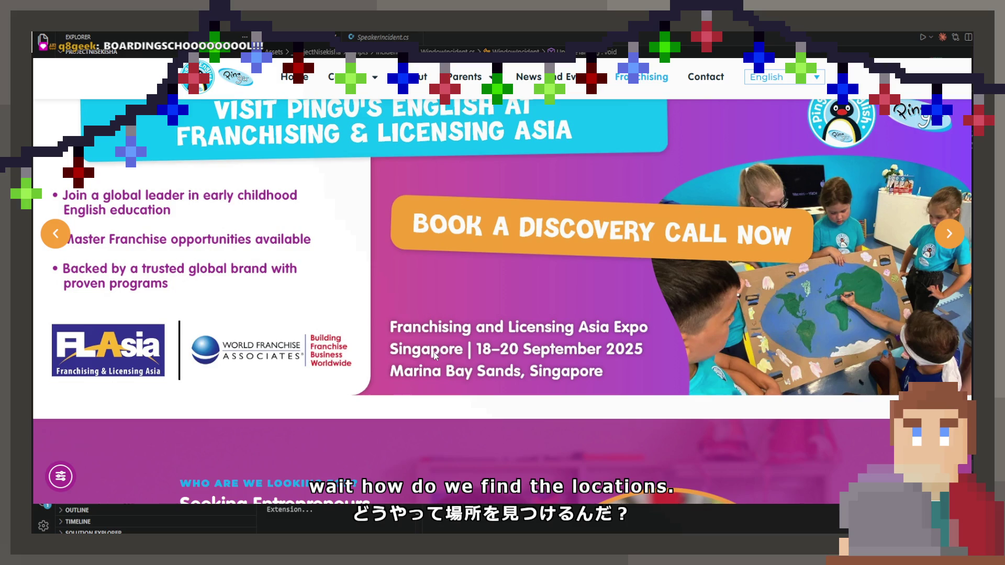
{"action": "scroll", "coordinate": [436, 356], "scroll_direction": "up", "scroll_amount": 1}
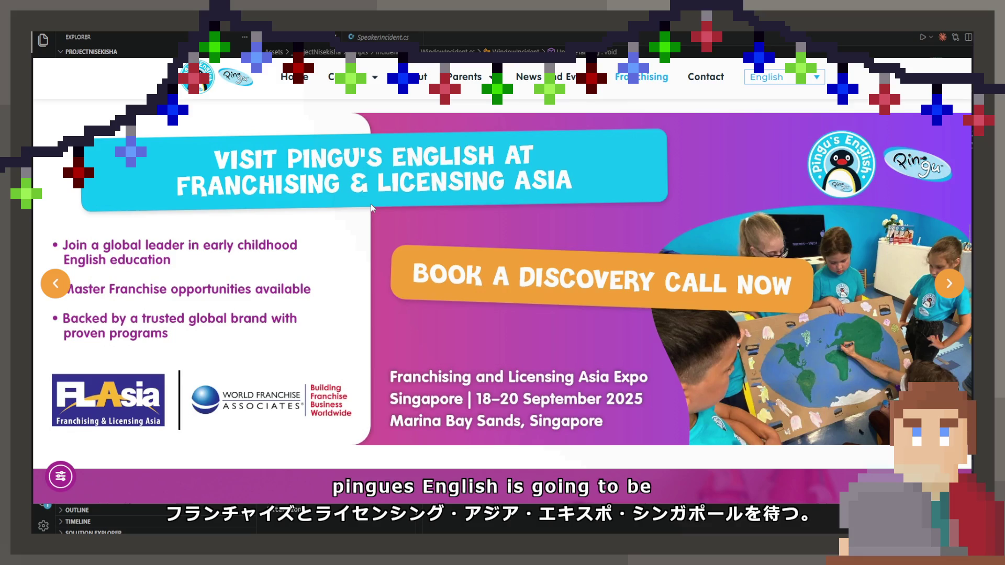
{"action": "scroll", "coordinate": [423, 272], "scroll_direction": "down", "scroll_amount": 15}
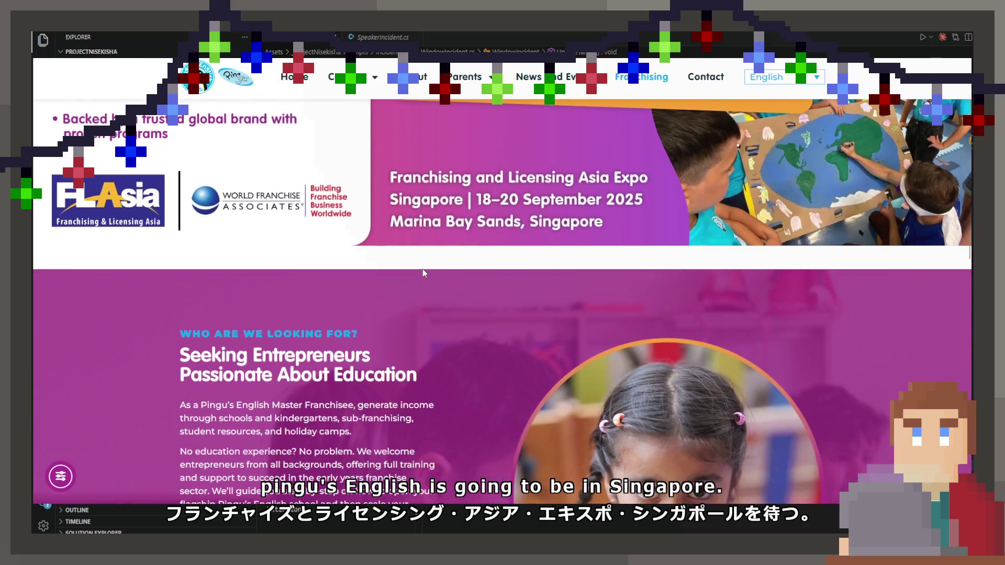
{"action": "scroll", "coordinate": [415, 259], "scroll_direction": "down", "scroll_amount": 5}
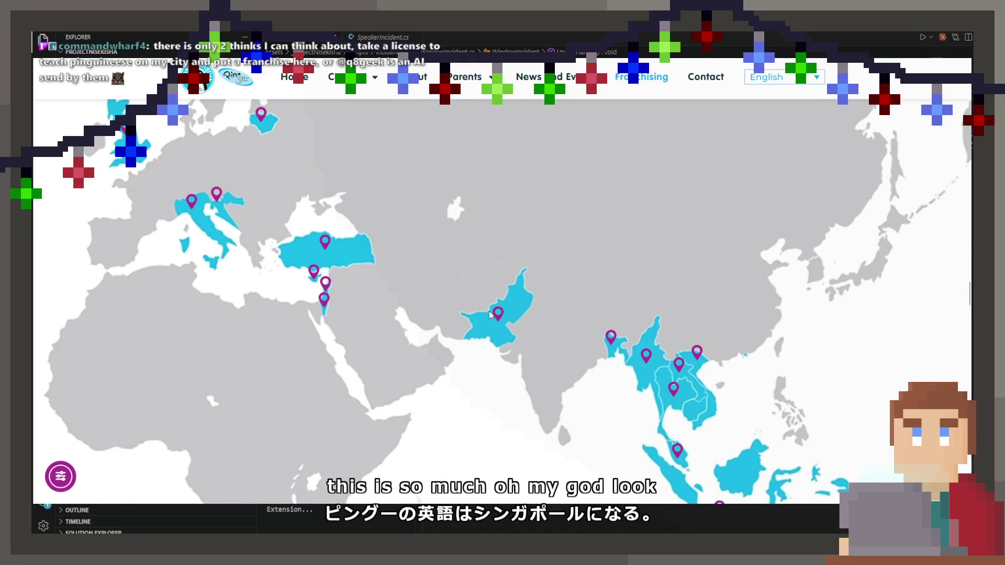
Step: Scroll down the page to the partner world map
{"action": "scroll", "coordinate": [321, 275], "scroll_direction": "up", "scroll_amount": 2}
{"action": "scroll", "coordinate": [321, 276], "scroll_direction": "down", "scroll_amount": 1}
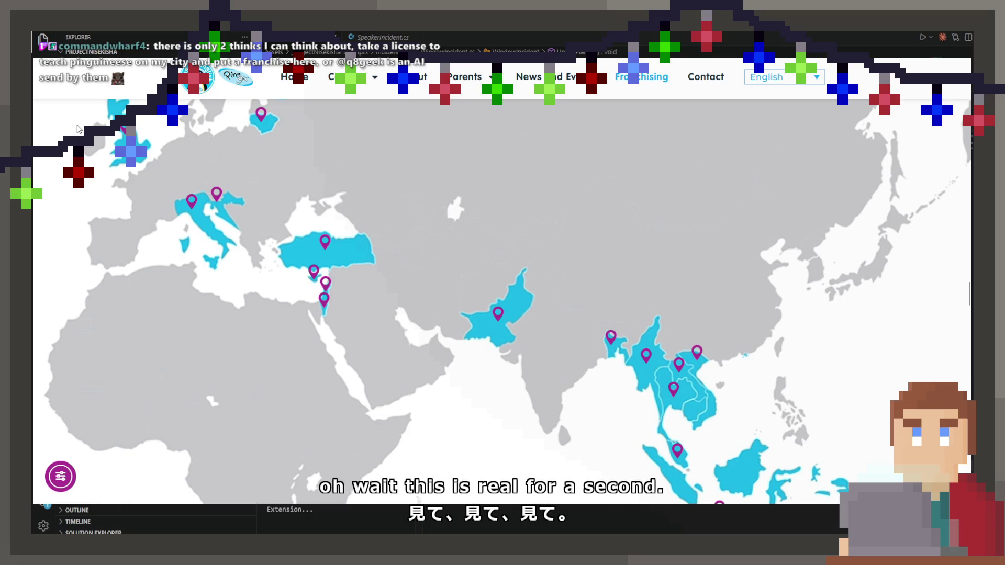
{"action": "mouse_move", "coordinate": [121, 132]}
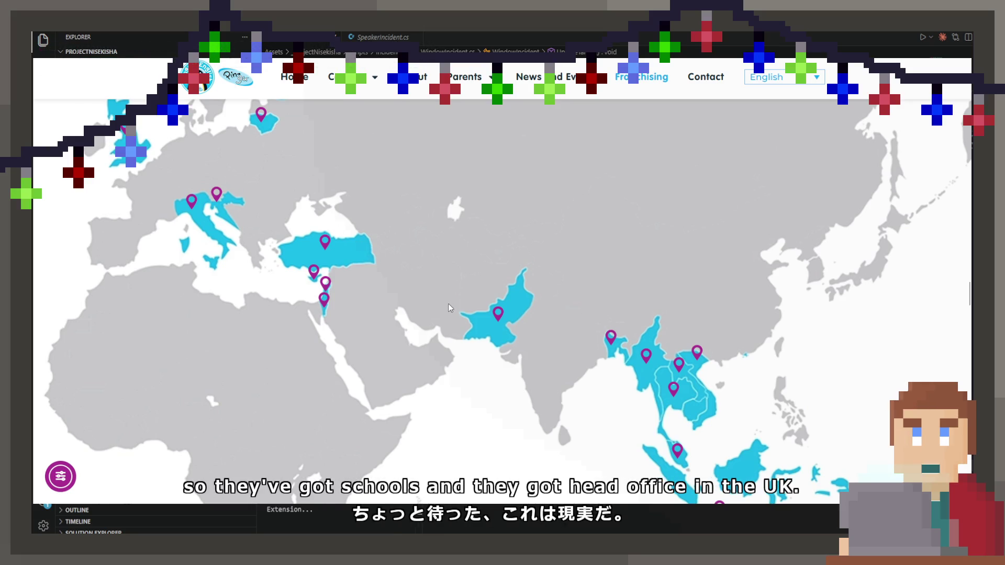
{"action": "scroll", "coordinate": [390, 254], "scroll_direction": "up", "scroll_amount": 2}
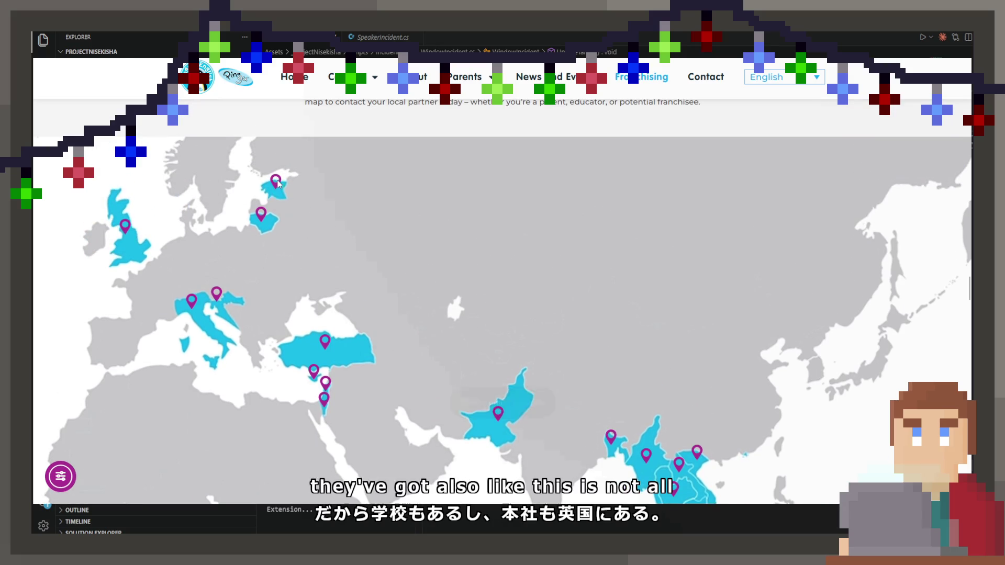
{"action": "mouse_move", "coordinate": [262, 220]}
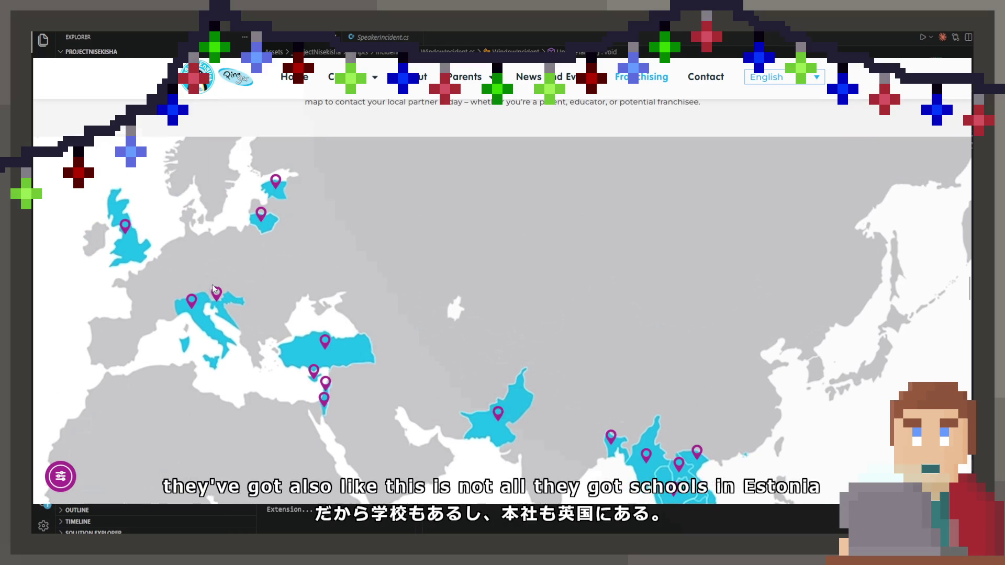
{"action": "scroll", "coordinate": [233, 296], "scroll_direction": "down", "scroll_amount": 1}
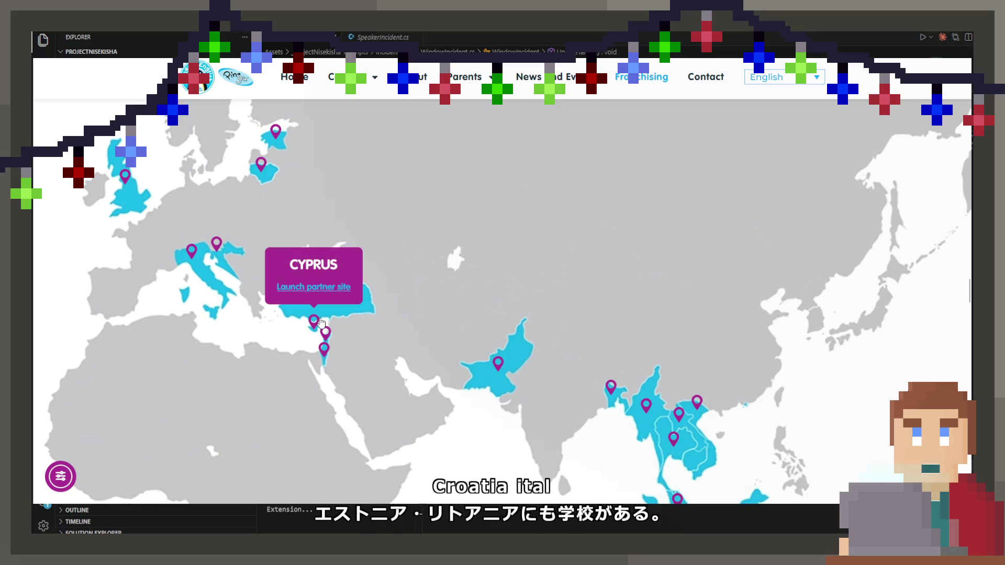
{"action": "mouse_move", "coordinate": [325, 335]}
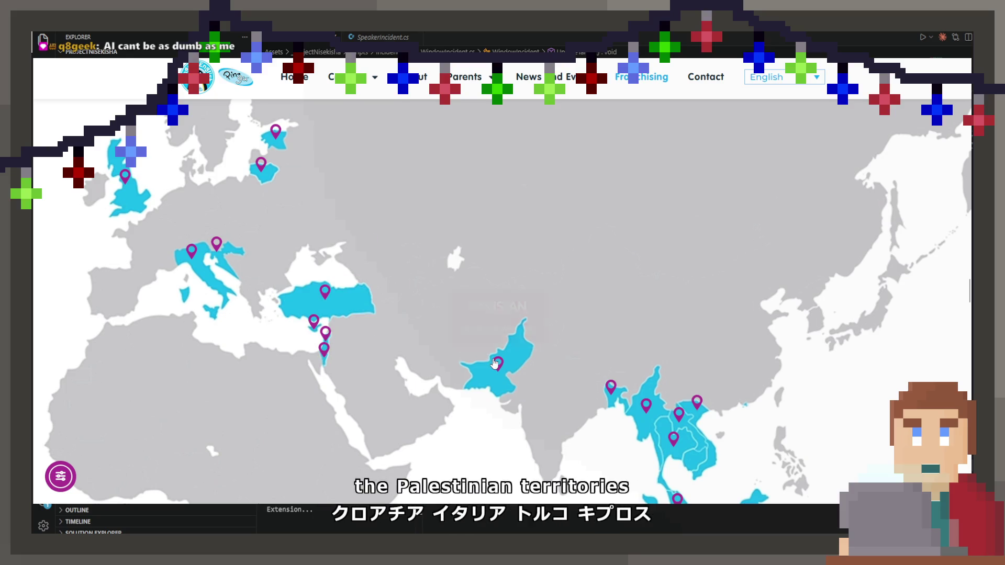
{"action": "scroll", "coordinate": [576, 356], "scroll_direction": "down", "scroll_amount": 1}
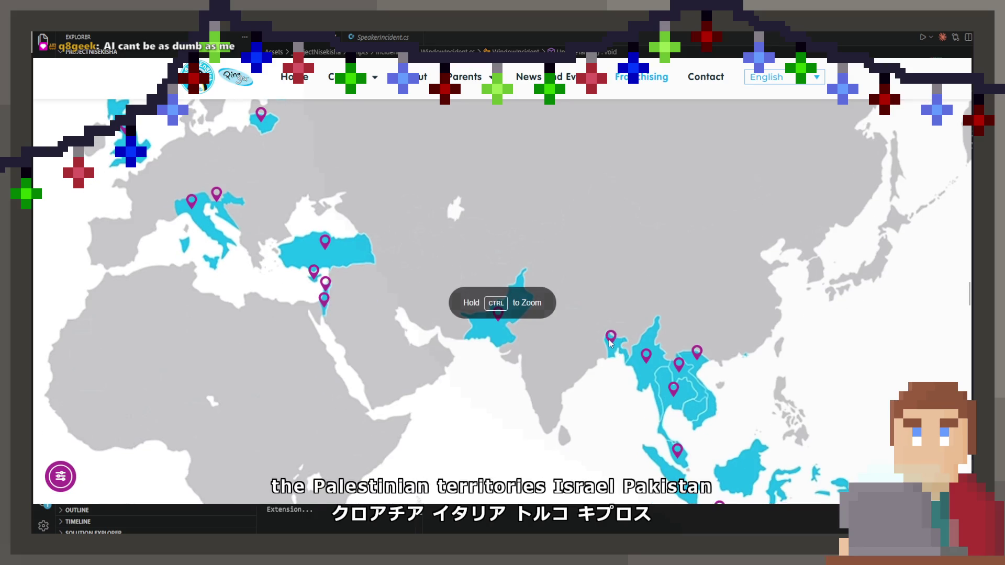
{"action": "scroll", "coordinate": [602, 340], "scroll_direction": "up", "scroll_amount": 5, "text": "ctrl"}
{"action": "scroll", "coordinate": [582, 340], "scroll_direction": "down", "scroll_amount": 5, "text": "ctrl"}
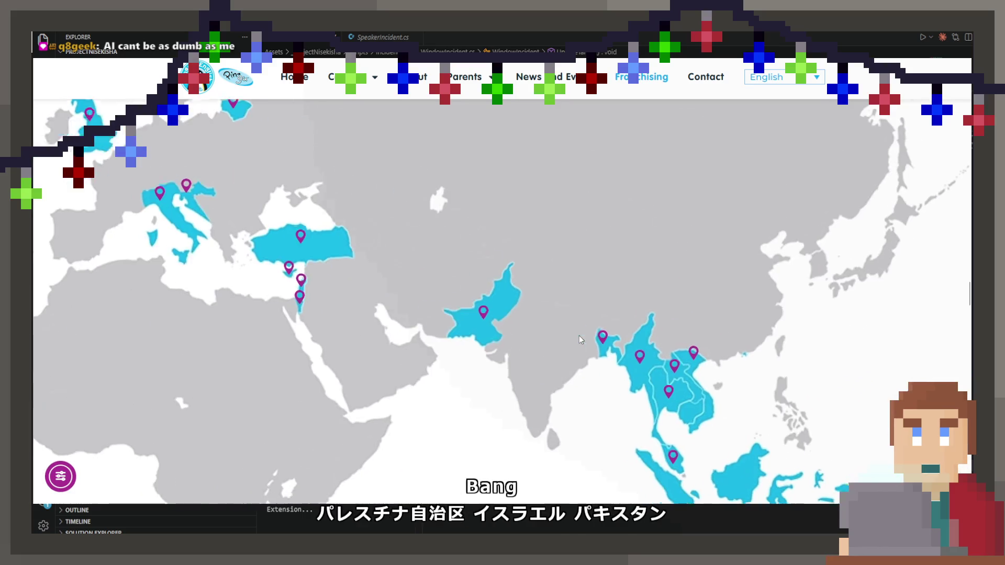
{"action": "scroll", "coordinate": [642, 211], "scroll_direction": "down", "scroll_amount": 4}
{"action": "scroll", "coordinate": [641, 211], "scroll_direction": "up", "scroll_amount": 1}
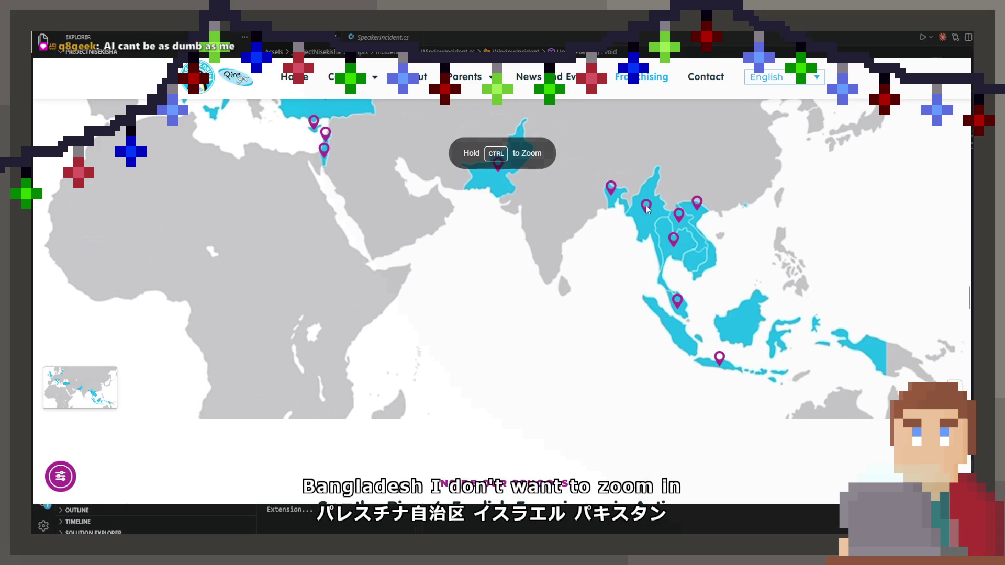
Step: Show the partner popups for Myanmar, Laos, Vietnam, Thailand, Malaysia and Indonesia
{"action": "left_click", "coordinate": [648, 208]}
{"action": "left_click", "coordinate": [679, 215]}
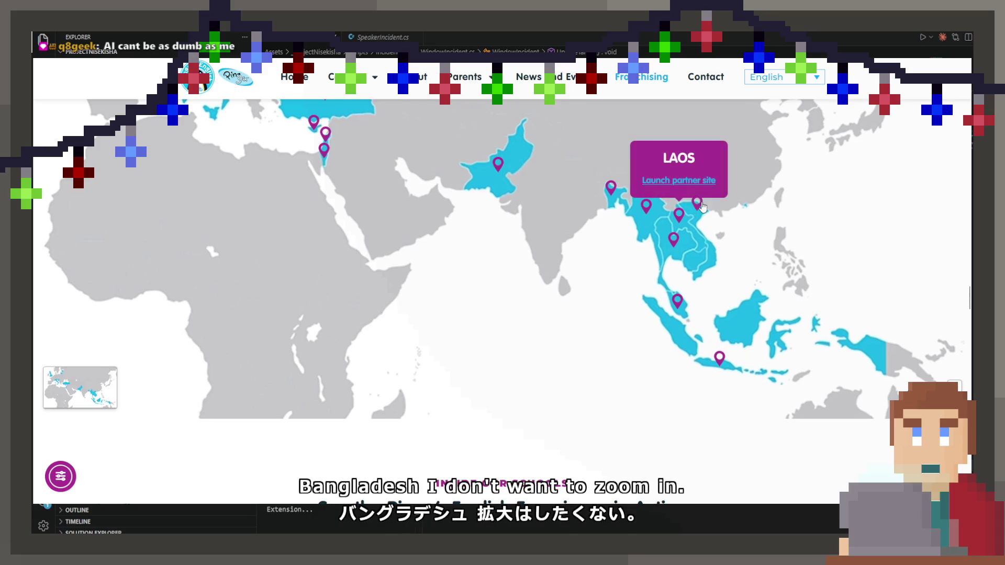
{"action": "left_click", "coordinate": [695, 206]}
{"action": "left_click", "coordinate": [674, 240]}
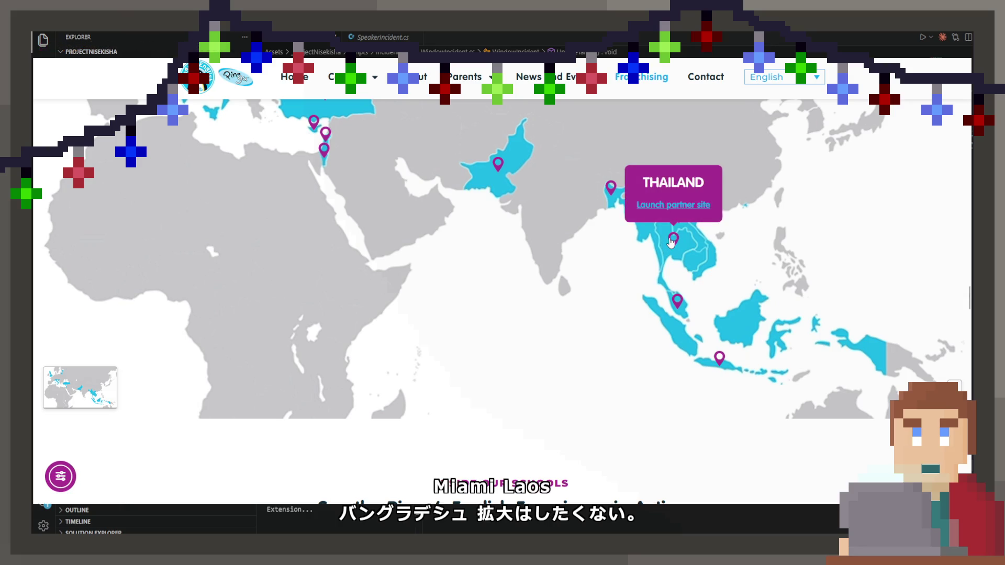
{"action": "left_click", "coordinate": [679, 302]}
{"action": "left_click", "coordinate": [720, 357]}
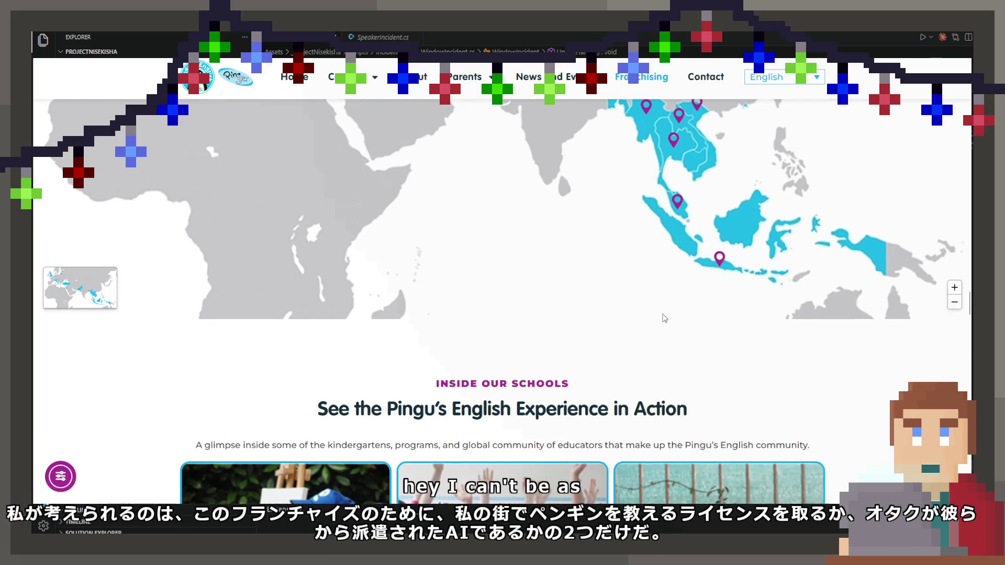
Step: Scroll through the rest of the page, then return to VS Code at line 87's 490f value
{"action": "scroll", "coordinate": [493, 207], "scroll_direction": "up", "scroll_amount": 1}
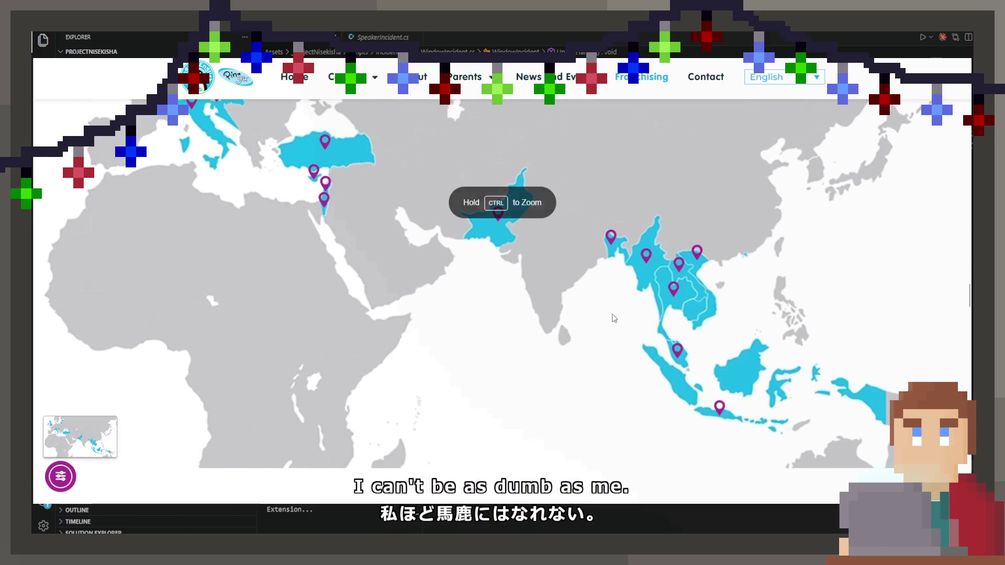
{"action": "scroll", "coordinate": [408, 172], "scroll_direction": "up", "scroll_amount": 1}
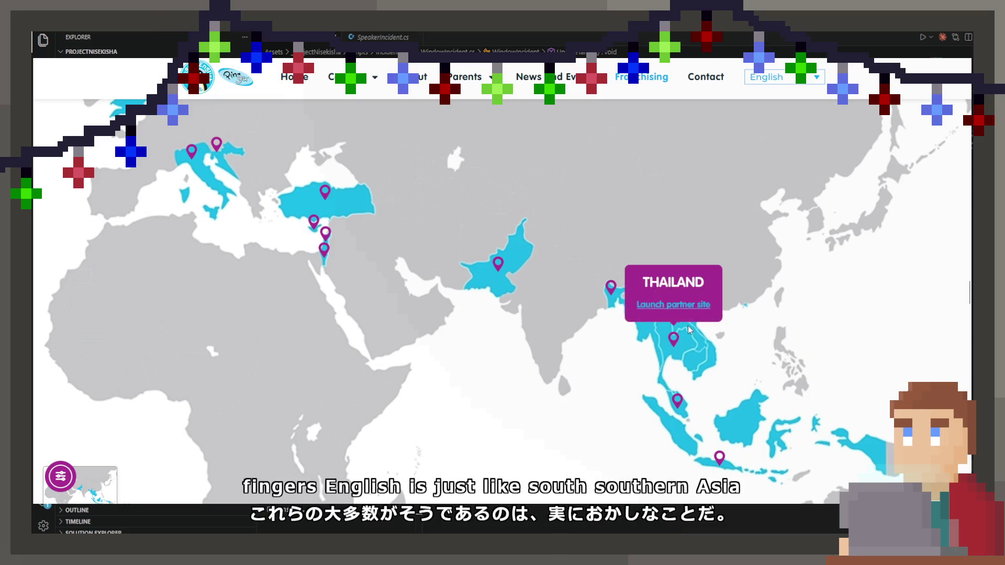
{"action": "scroll", "coordinate": [838, 335], "scroll_direction": "up", "scroll_amount": 2}
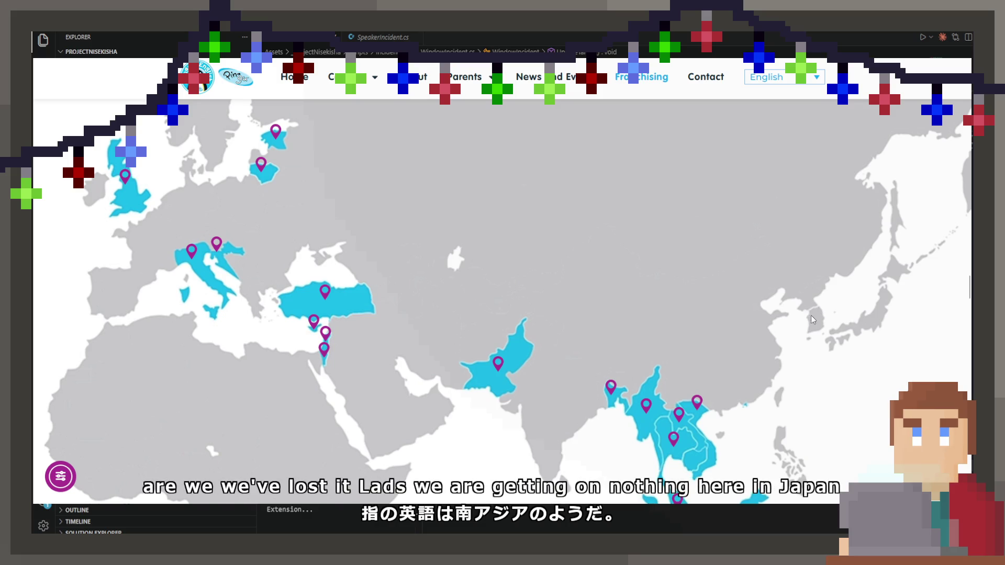
{"action": "scroll", "coordinate": [707, 309], "scroll_direction": "up", "scroll_amount": 3}
{"action": "scroll", "coordinate": [590, 291], "scroll_direction": "down", "scroll_amount": 5}
{"action": "scroll", "coordinate": [590, 291], "scroll_direction": "down", "scroll_amount": 4}
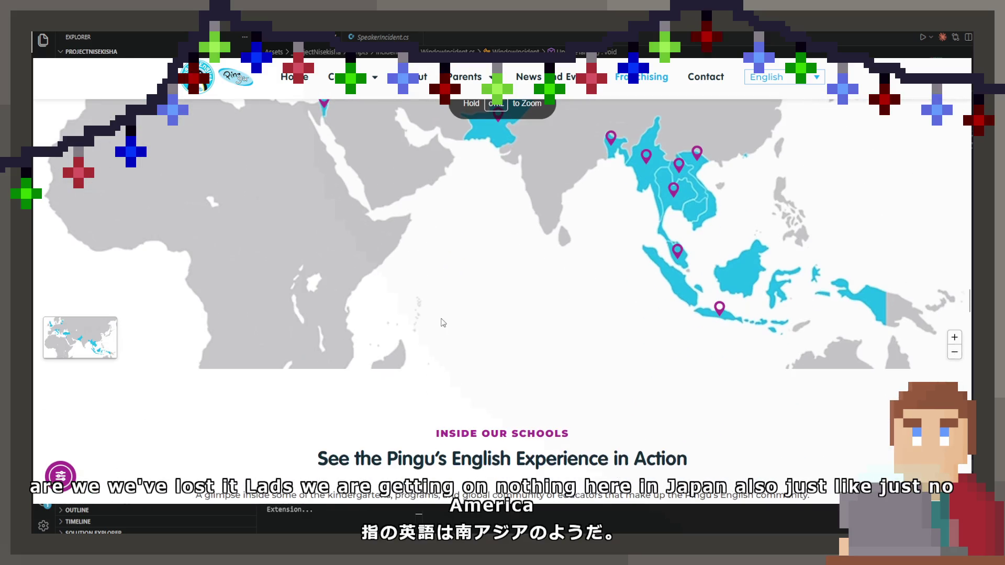
{"action": "scroll", "coordinate": [367, 366], "scroll_direction": "up", "scroll_amount": 4}
{"action": "scroll", "coordinate": [301, 398], "scroll_direction": "down", "scroll_amount": 2}
{"action": "scroll", "coordinate": [300, 397], "scroll_direction": "up", "scroll_amount": 4}
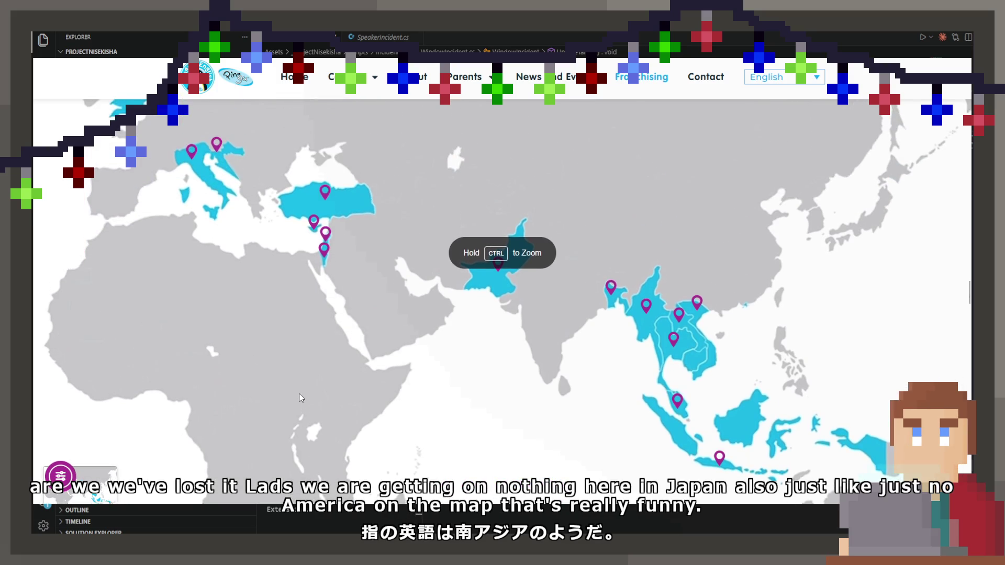
{"action": "scroll", "coordinate": [838, 414], "scroll_direction": "down", "scroll_amount": 2}
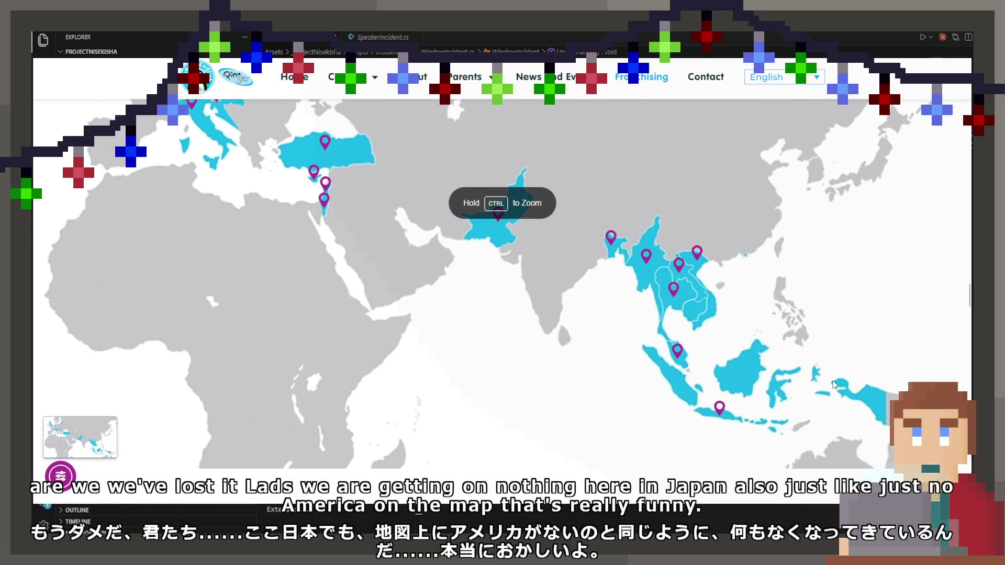
{"action": "scroll", "coordinate": [827, 440], "scroll_direction": "up", "scroll_amount": 1}
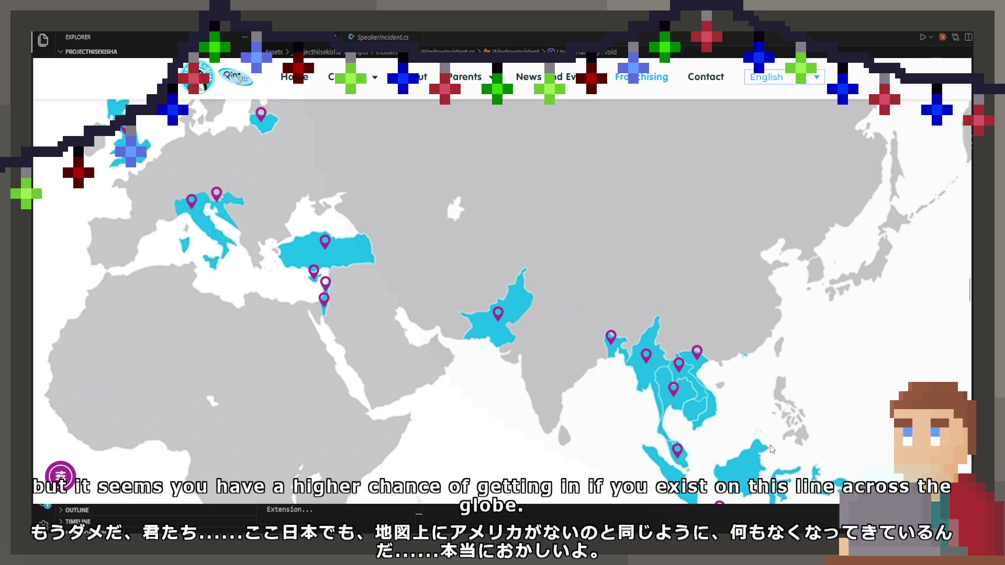
{"action": "scroll", "coordinate": [527, 362], "scroll_direction": "down", "scroll_amount": 8}
{"action": "scroll", "coordinate": [524, 364], "scroll_direction": "down", "scroll_amount": 7}
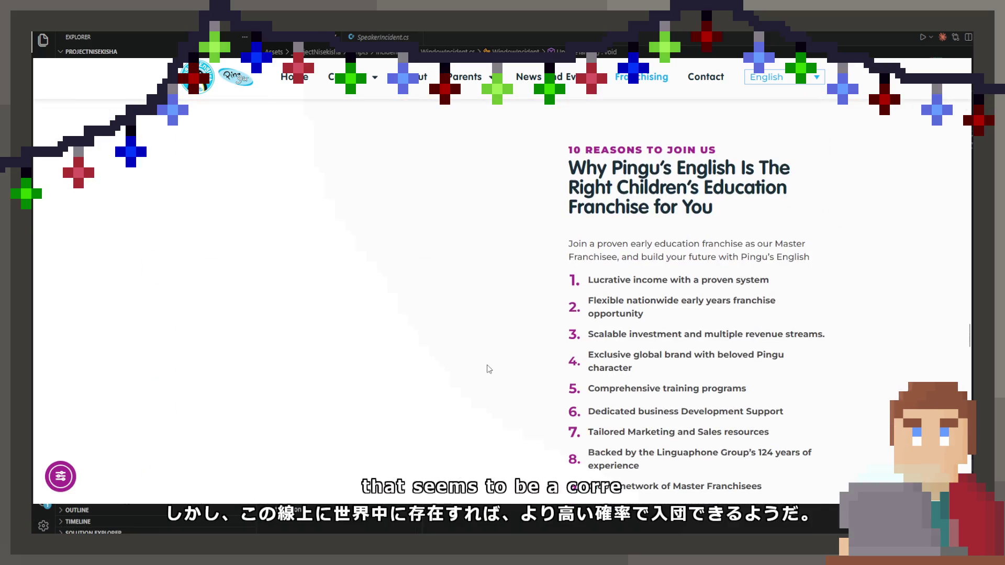
{"action": "scroll", "coordinate": [483, 355], "scroll_direction": "down", "scroll_amount": 7}
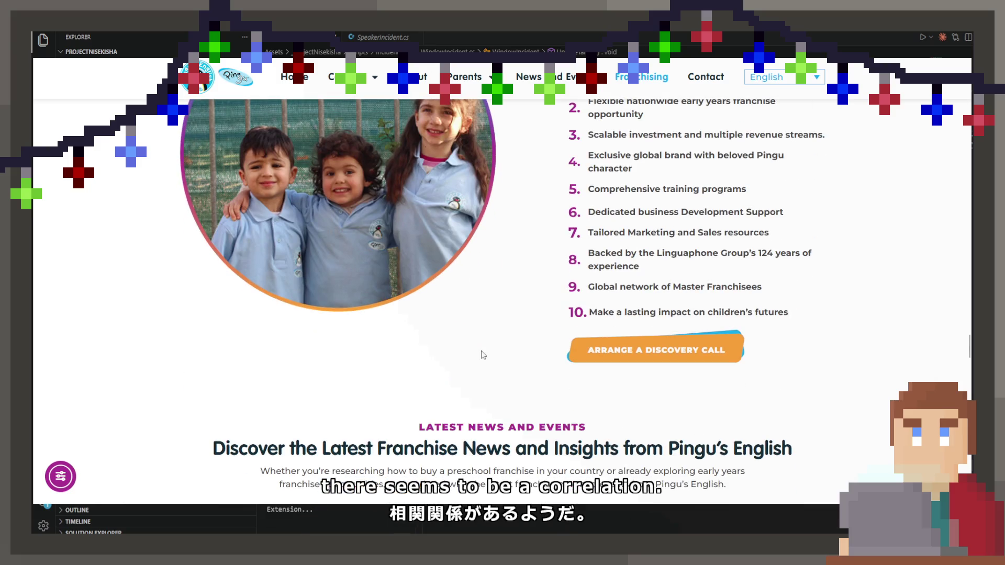
{"action": "scroll", "coordinate": [482, 355], "scroll_direction": "down", "scroll_amount": 4}
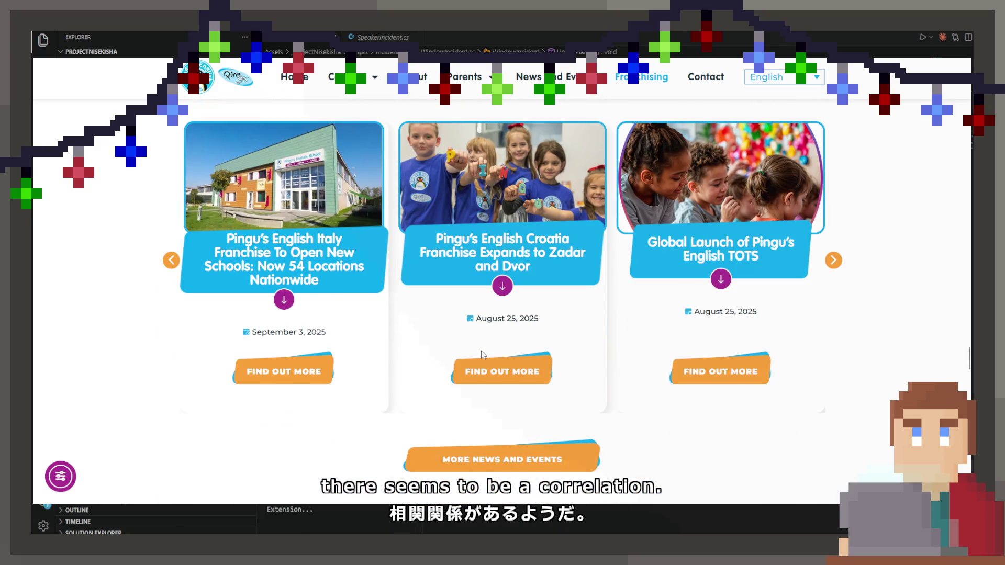
{"action": "scroll", "coordinate": [483, 355], "scroll_direction": "down", "scroll_amount": 7}
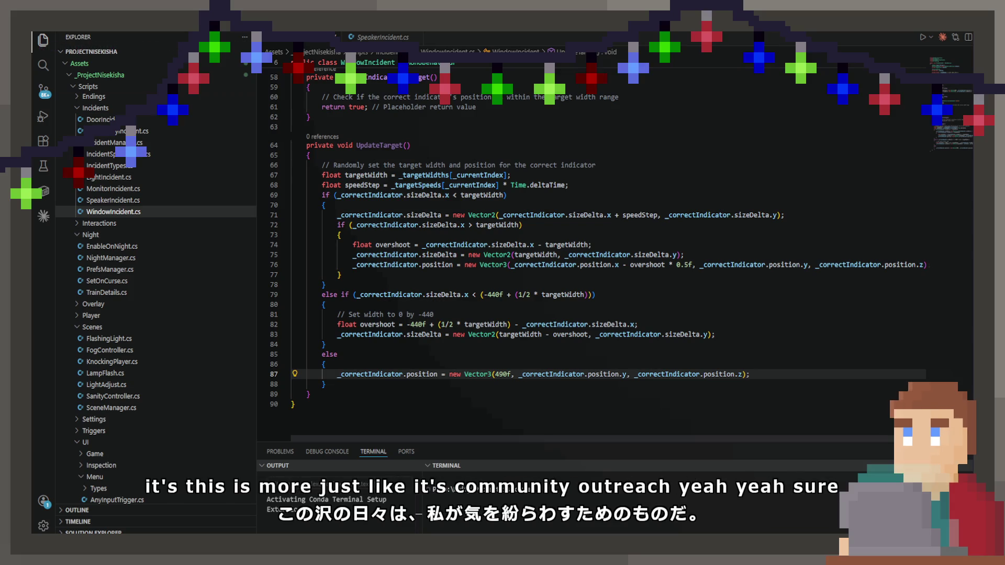
{"action": "left_click", "coordinate": [493, 374]}
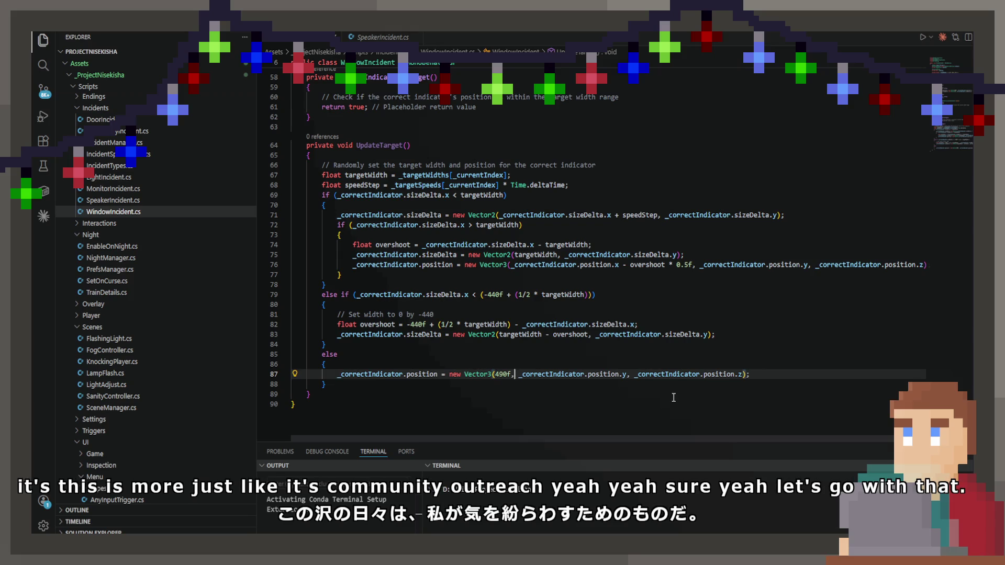
Step: Set line 87's x value to _correctIndicator.position.x - speedStep
{"action": "key", "text": "Left"}
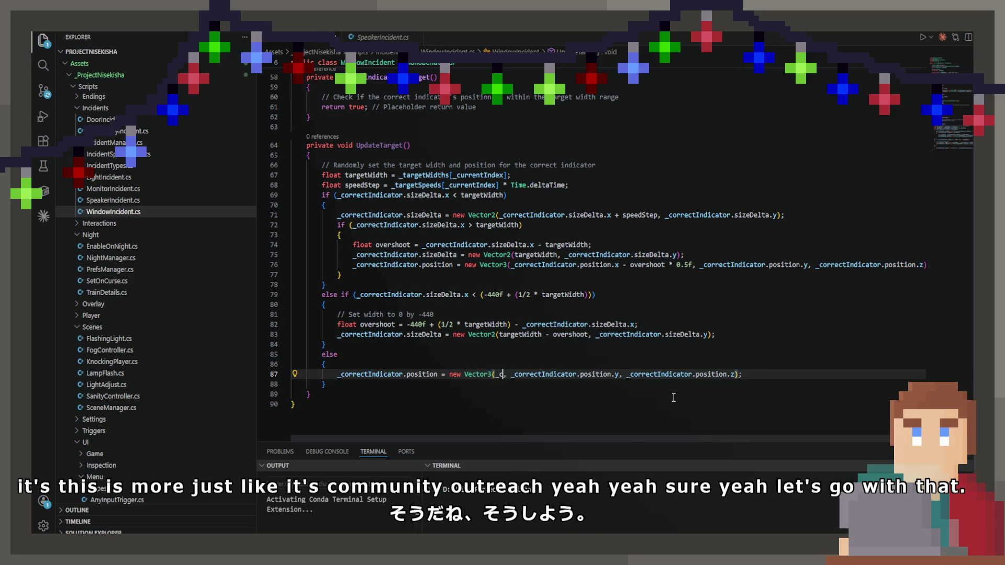
{"action": "type", "text": "o"}
{"action": "key", "text": "Tab"}
{"action": "type", "text": ".po"}
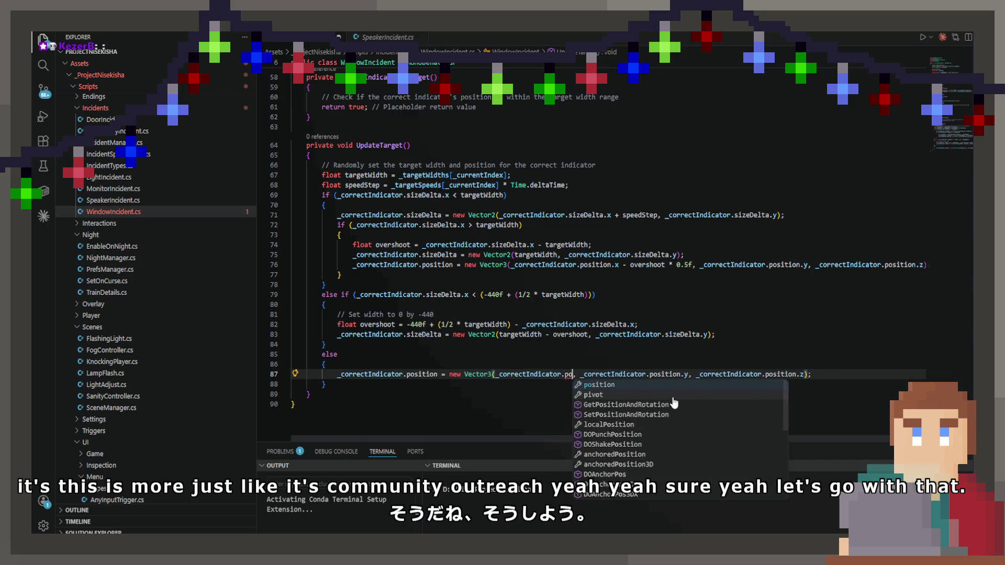
{"action": "key", "text": "Tab"}
{"action": "type", "text": ".x"}
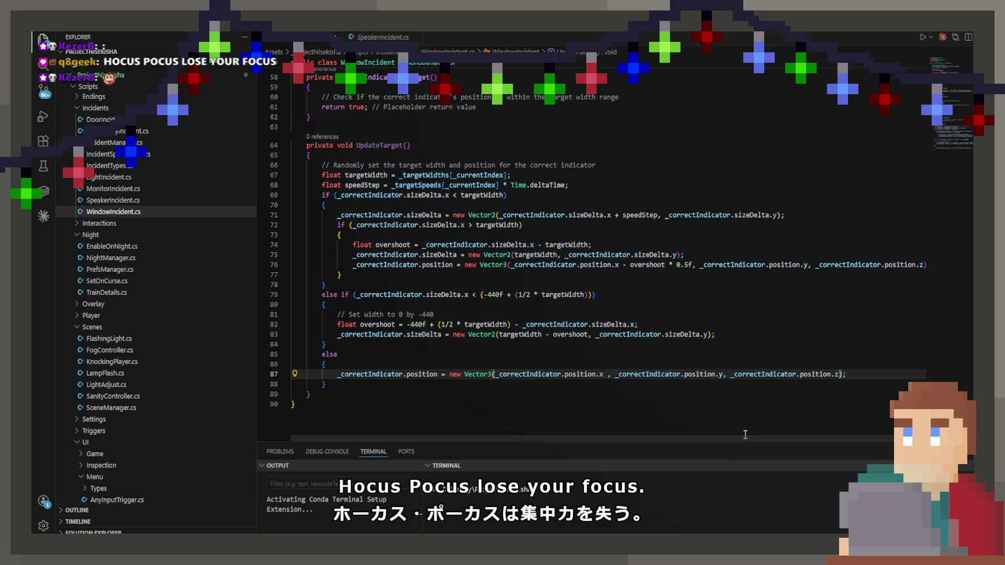
{"action": "type", "text": "- s"}
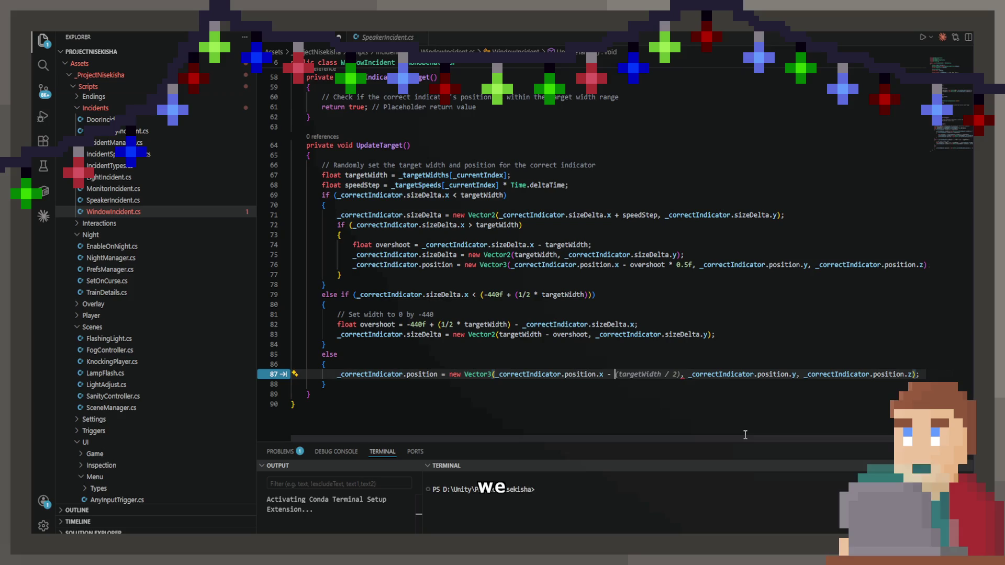
{"action": "type", "text": "p"}
{"action": "key", "text": "Tab"}
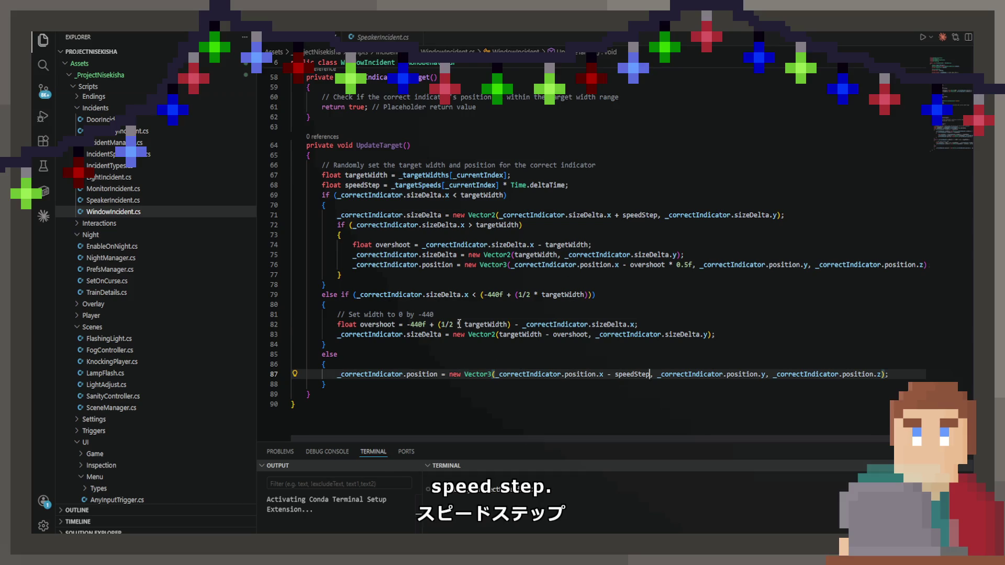
Step: Review the overshoot calculation and the sizeDelta references on lines 82–83
{"action": "left_click", "coordinate": [458, 325]}
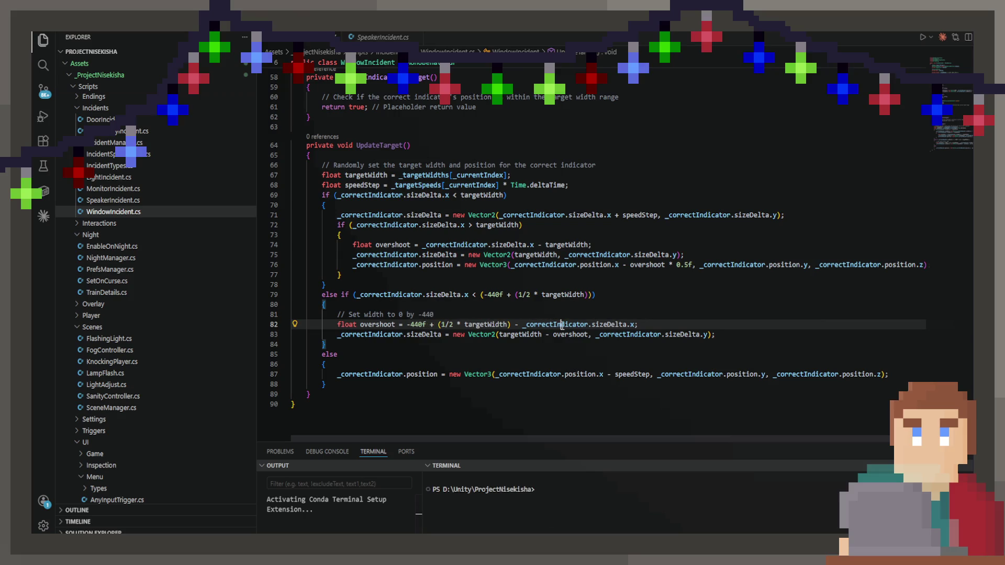
{"action": "left_click", "coordinate": [534, 325]}
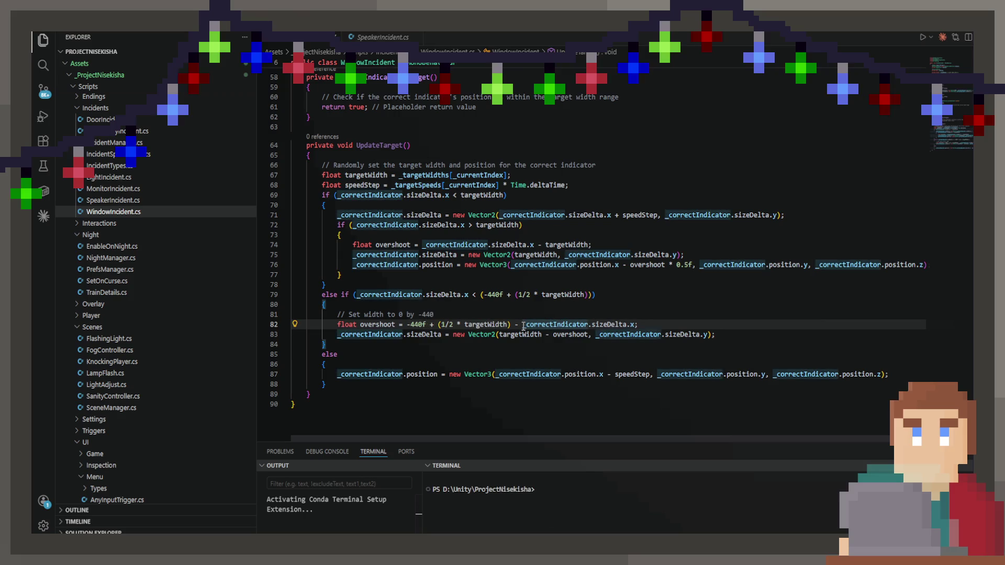
{"action": "mouse_move", "coordinate": [523, 326]}
{"action": "left_mouse_down"}
{"action": "mouse_move", "coordinate": [632, 333]}
{"action": "mouse_move", "coordinate": [635, 325]}
{"action": "left_mouse_up"}
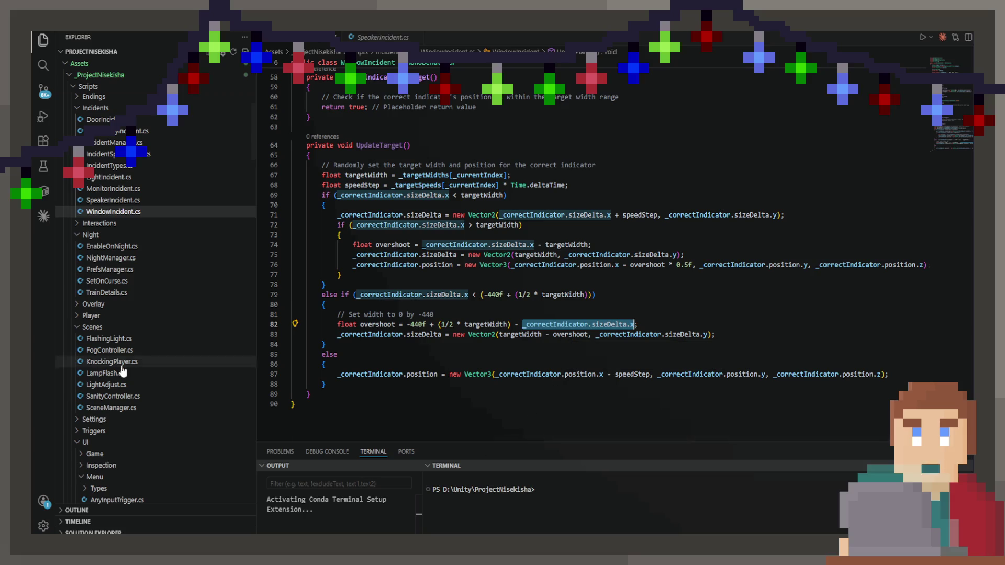
Step: Replace sizeDelta with position in the line 79 condition and the line 82 overshoot
{"action": "left_click", "coordinate": [440, 374]}
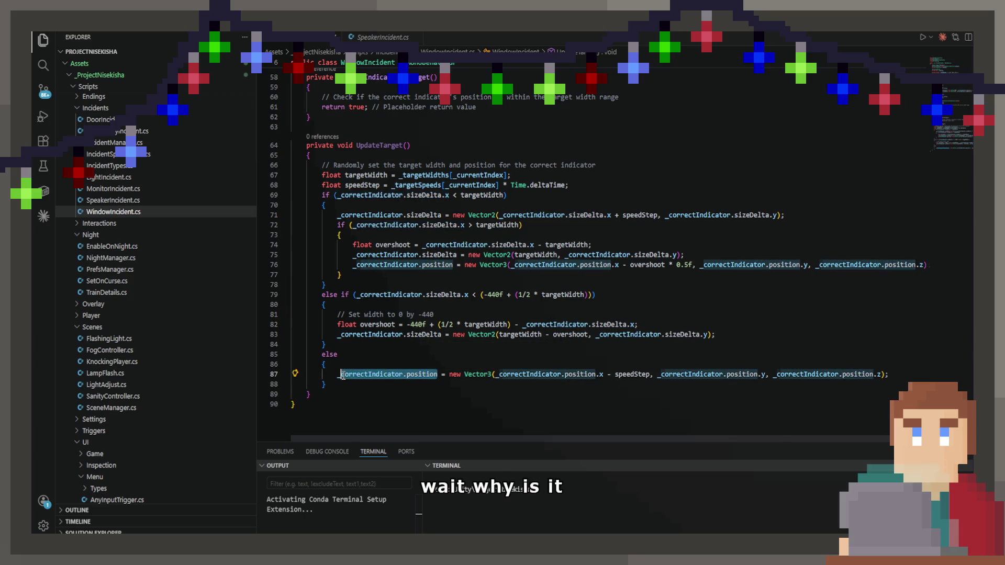
{"action": "double_click", "coordinate": [437, 295]}
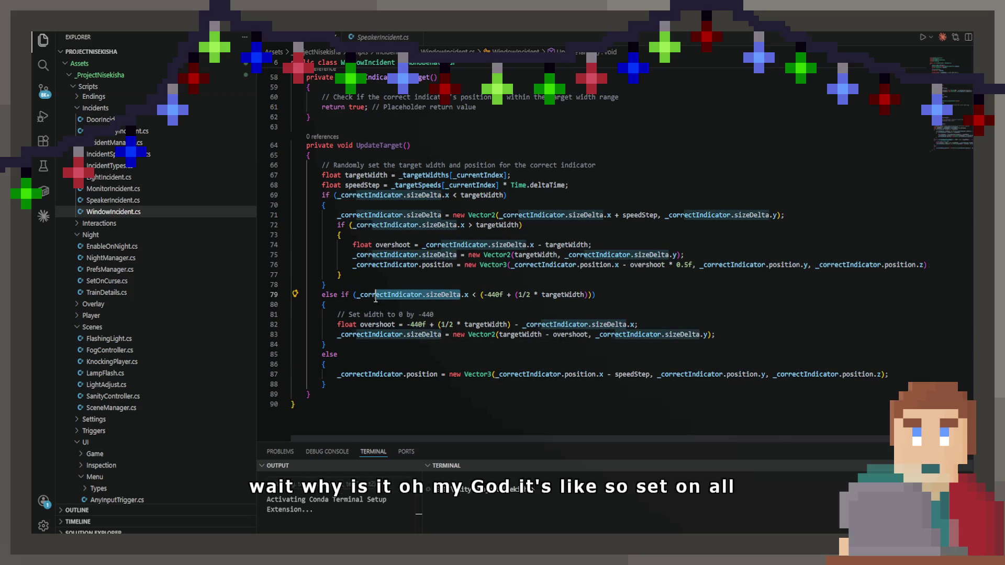
{"action": "type", "text": "position"}
{"action": "double_click", "coordinate": [602, 325]}
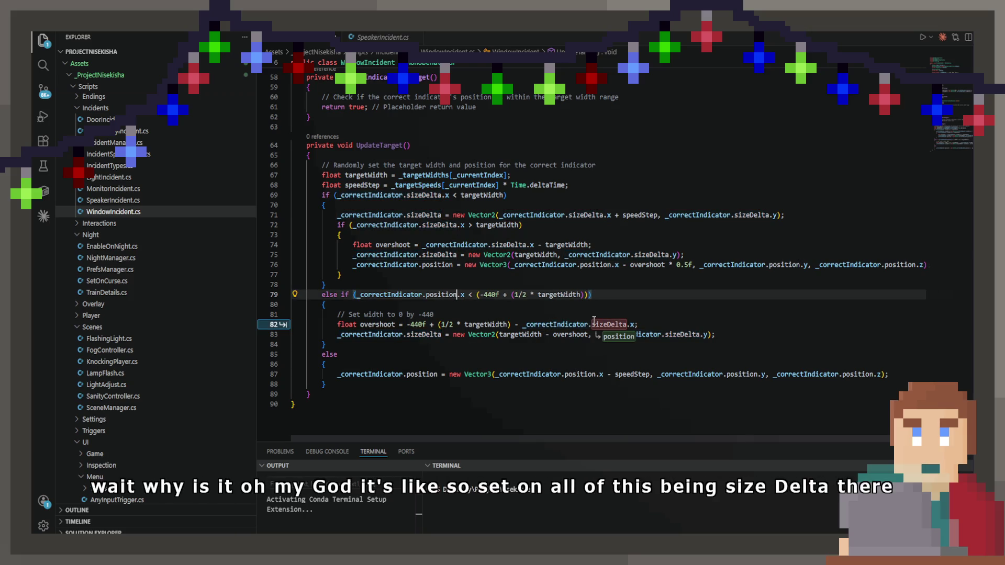
{"action": "type", "text": "position"}
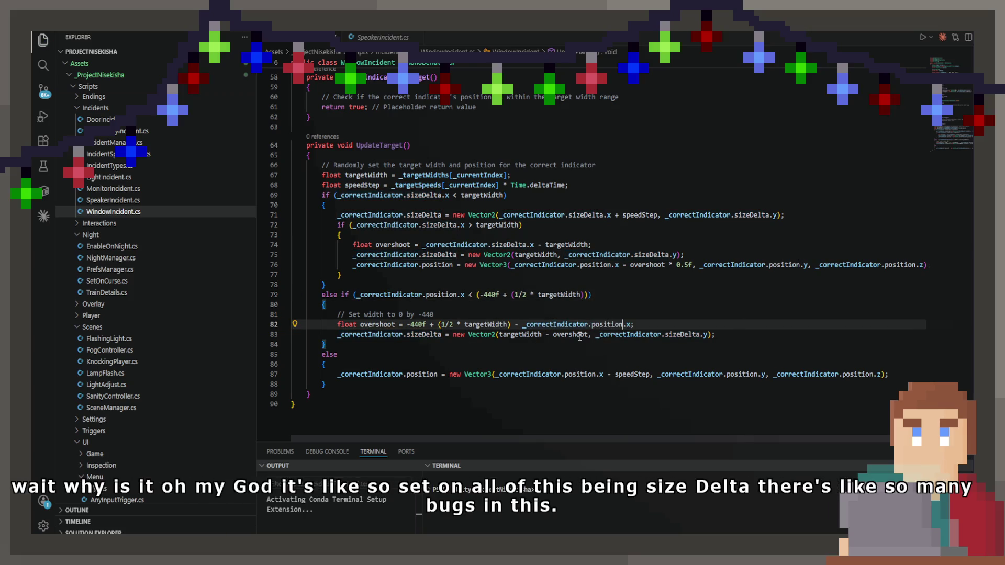
{"action": "left_click", "coordinate": [479, 334]}
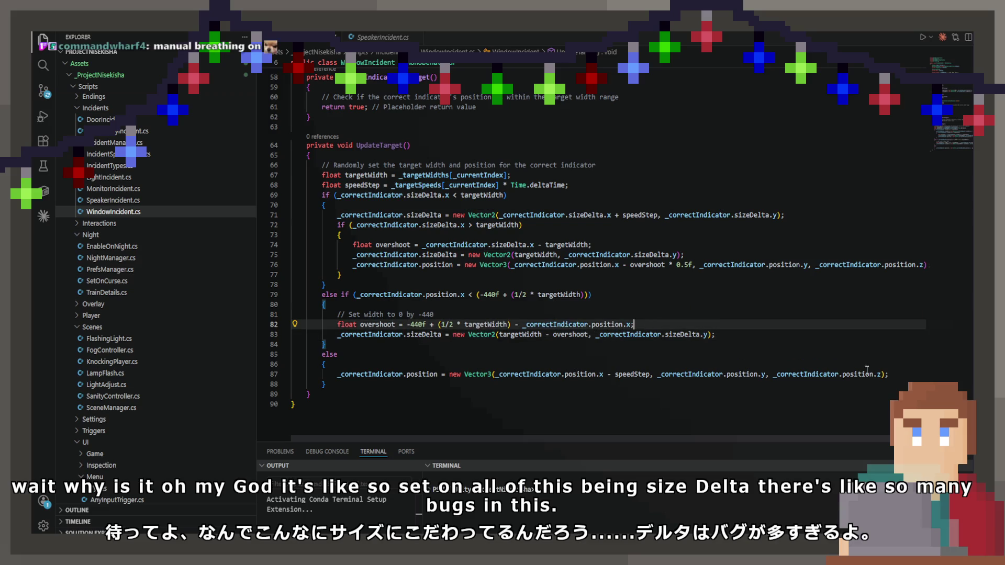
Step: Copy line 87's position update statement and paste it after line 83
{"action": "left_click_drag", "start_coordinate": [889, 374], "coordinate": [339, 378]}
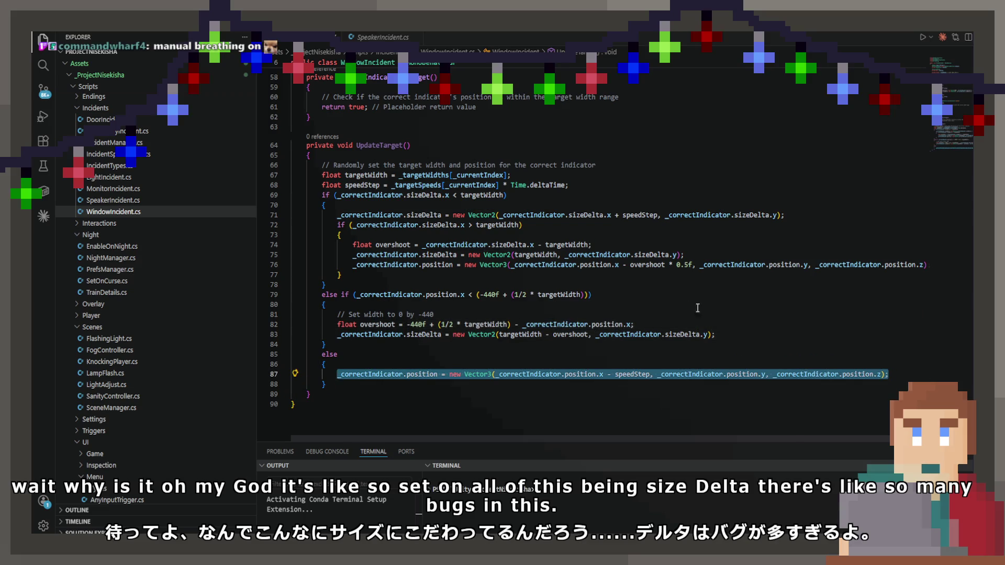
{"action": "key", "text": "ctrl+c"}
{"action": "left_click", "coordinate": [716, 334]}
{"action": "key", "text": "Return"}
{"action": "key", "text": "ctrl+v"}
{"action": "key", "text": "Return"}
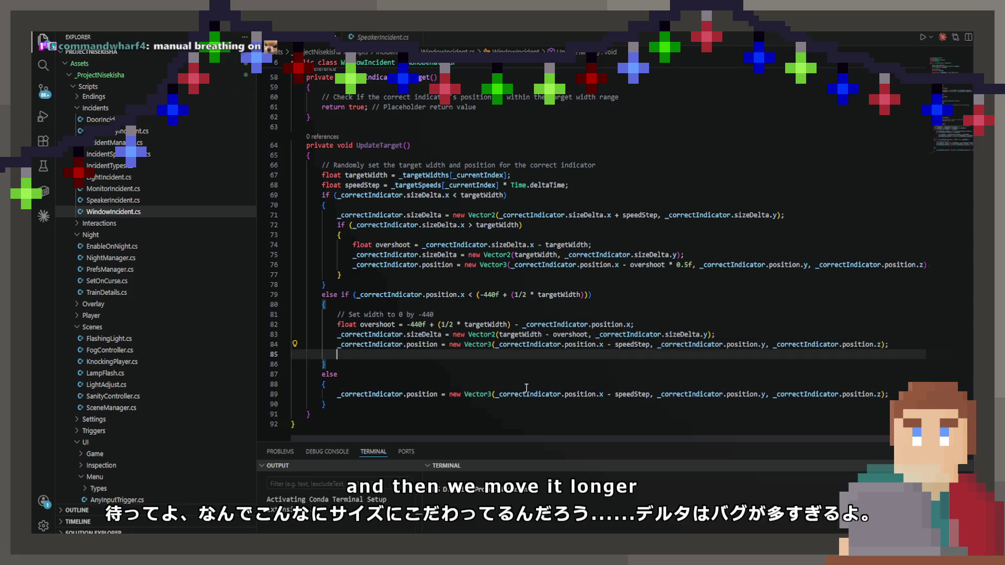
{"action": "type", "text": "_correctIndicator"}
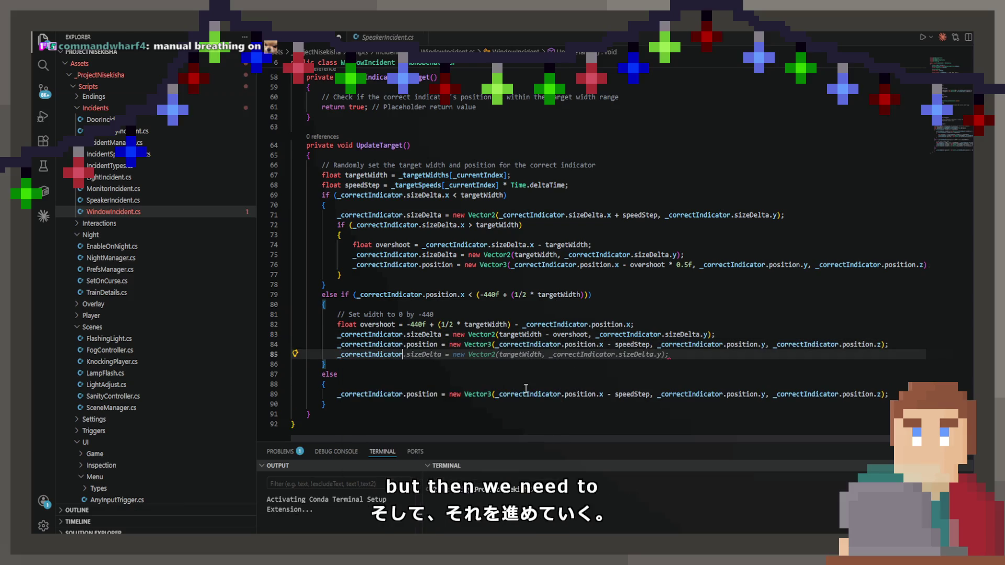
{"action": "type", "text": ".po"}
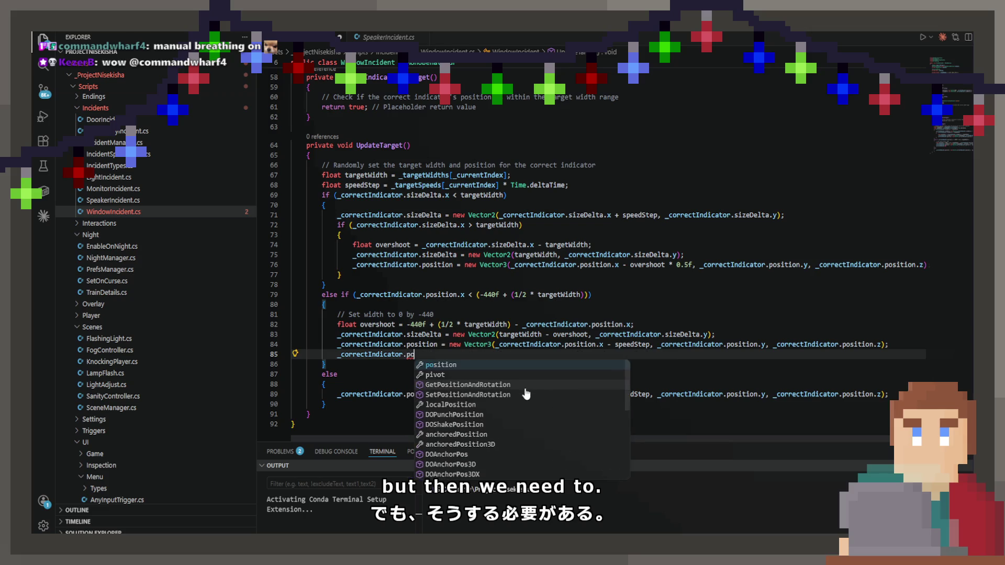
{"action": "key", "text": "Tab"}
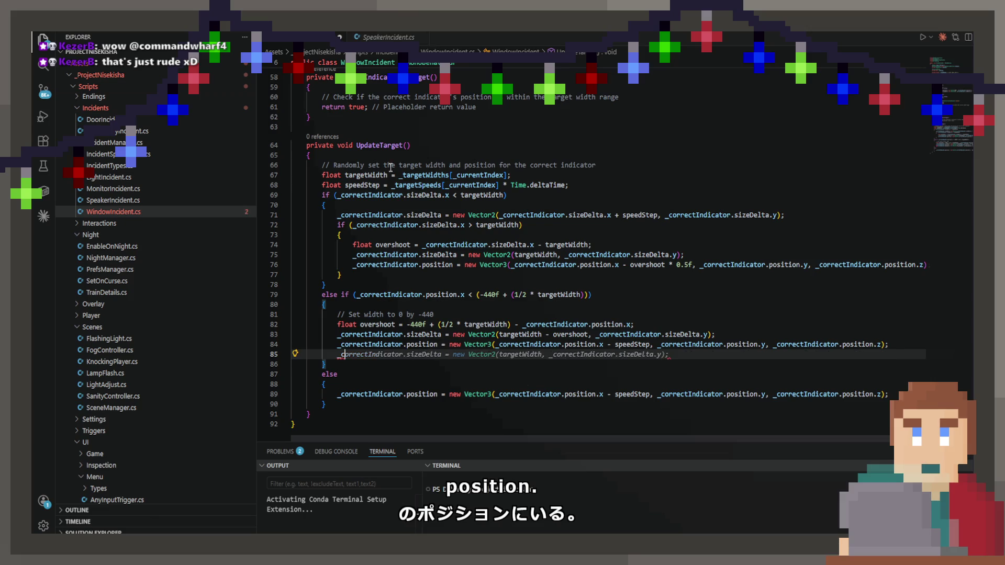
{"action": "key", "text": "ctrl+shift+k"}
{"action": "left_click", "coordinate": [495, 345]}
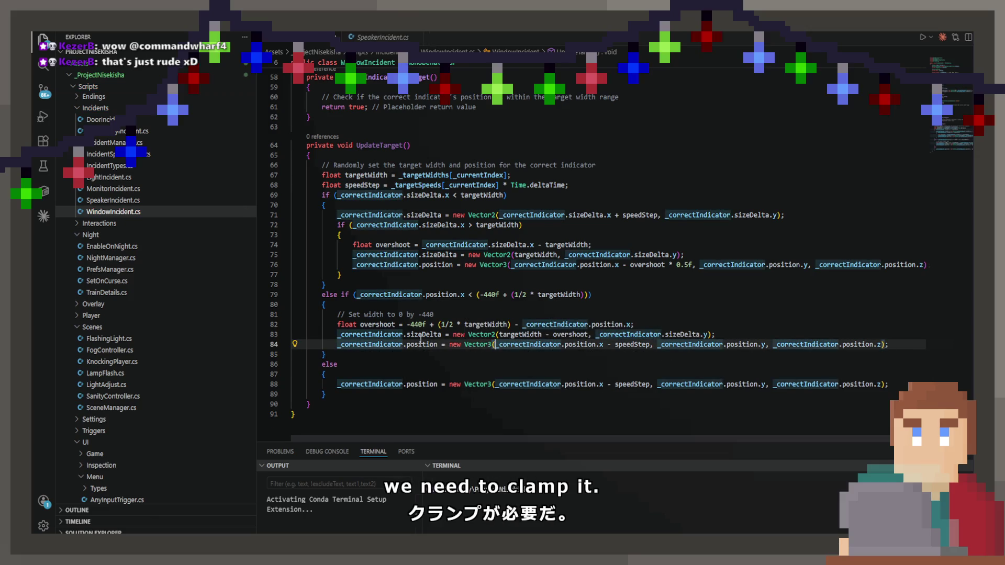
Step: Wrap line 84's x expression in Mathf.Clamp with a -440f minimum and float.MaxValue maximum
{"action": "type", "text": "Mathf.C"}
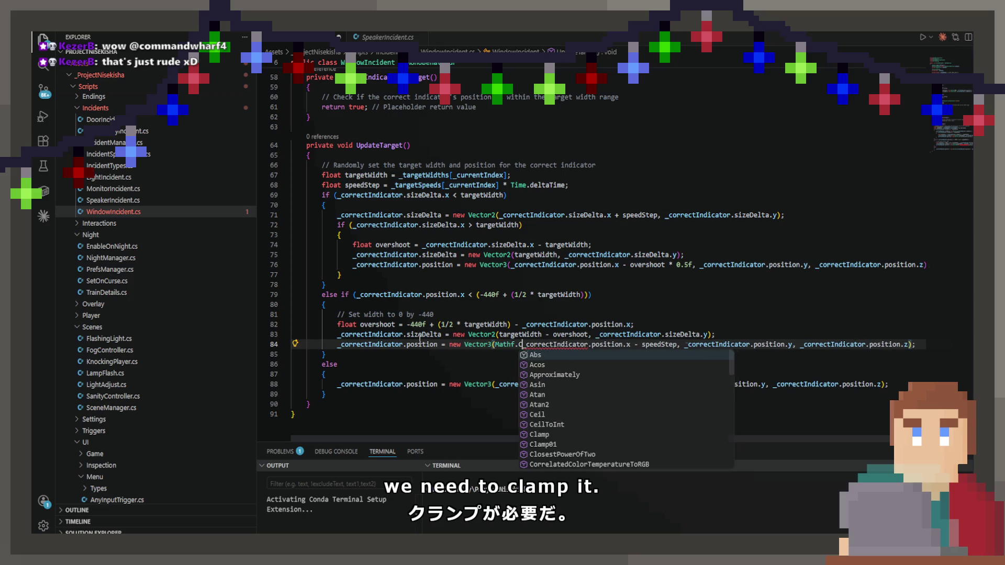
{"action": "type", "text": "lamp("}
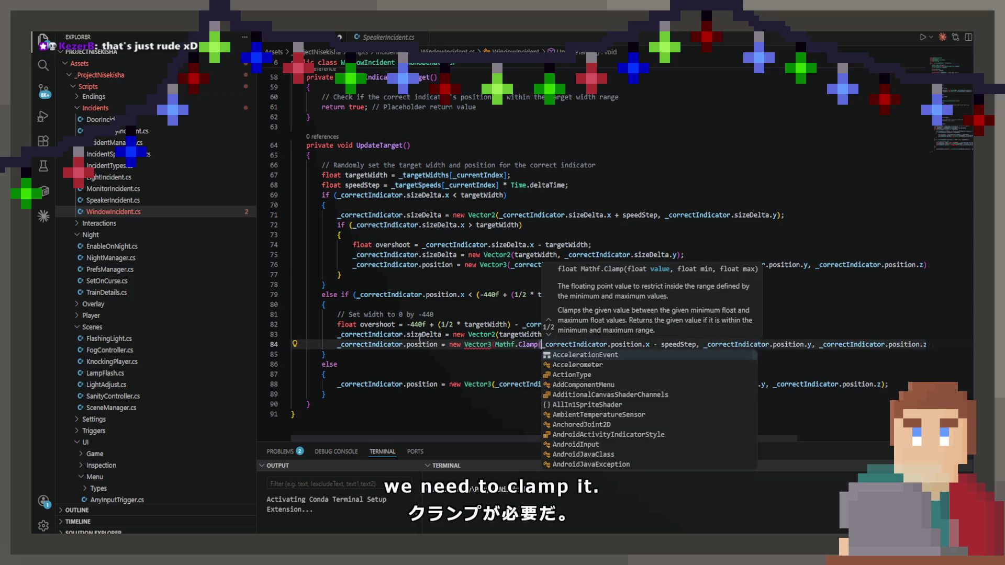
{"action": "key", "text": "Right"}
{"action": "key", "text": "Right"}
{"action": "key", "text": "Right"}
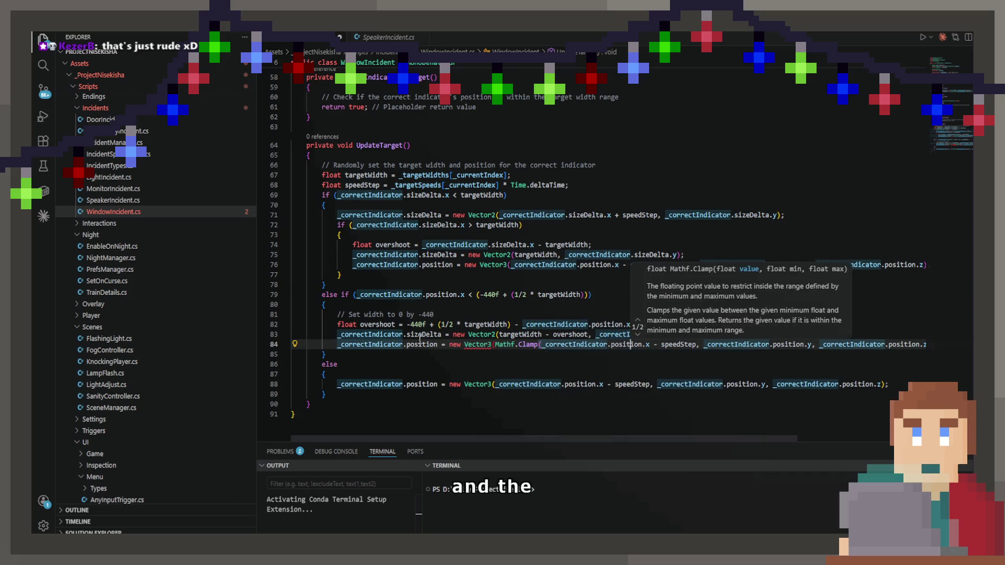
{"action": "key", "text": "Right"}
{"action": "key", "text": "Right"}
{"action": "key", "text": "Right"}
{"action": "type", "text": ")"}
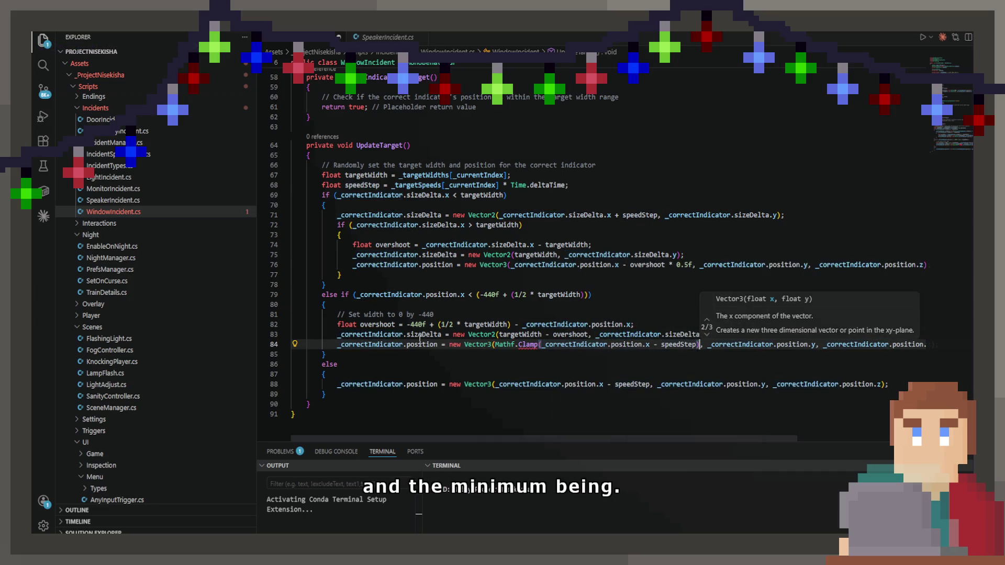
{"action": "key", "text": "Left"}
{"action": "type", "text": ", -"}
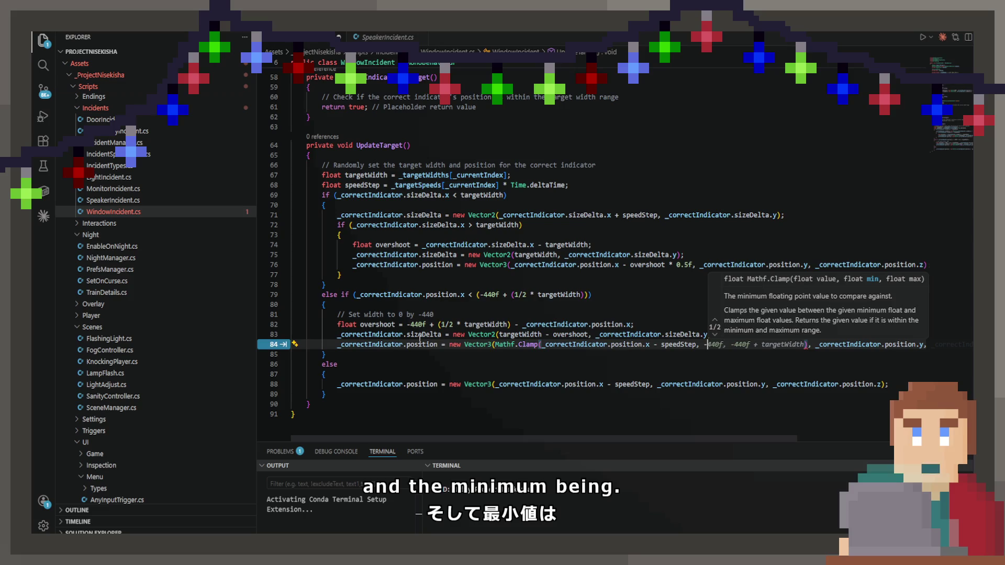
{"action": "key", "text": "Tab"}
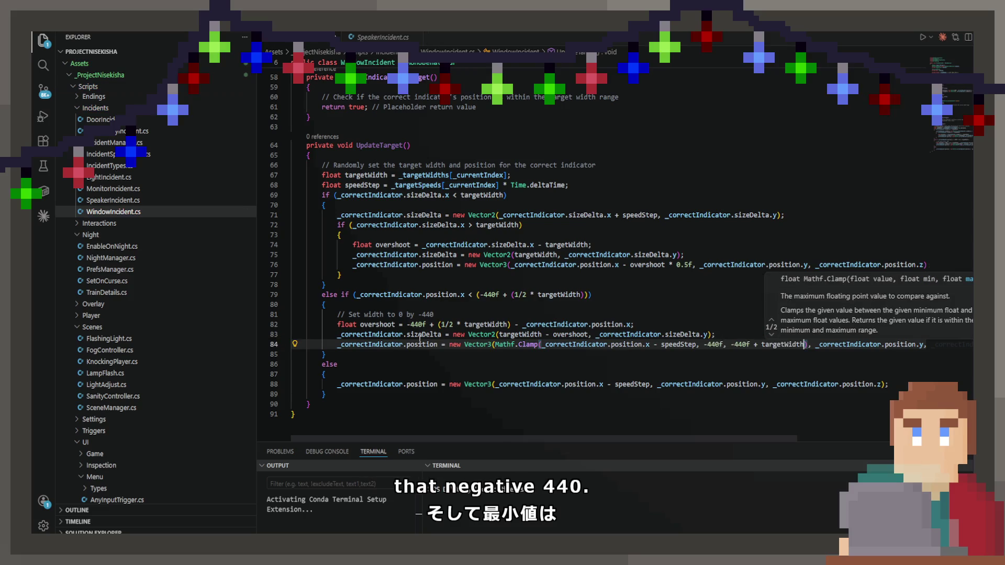
{"action": "key", "text": "ctrl+BackSpace"}
{"action": "key", "text": "ctrl+BackSpace"}
{"action": "key", "text": "ctrl+BackSpace"}
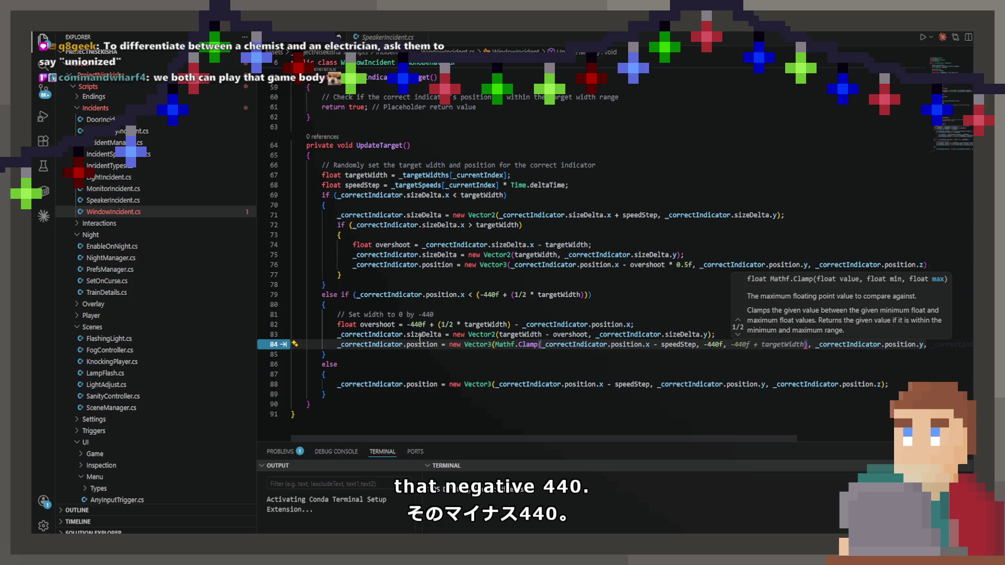
{"action": "type", "text": "float.m"}
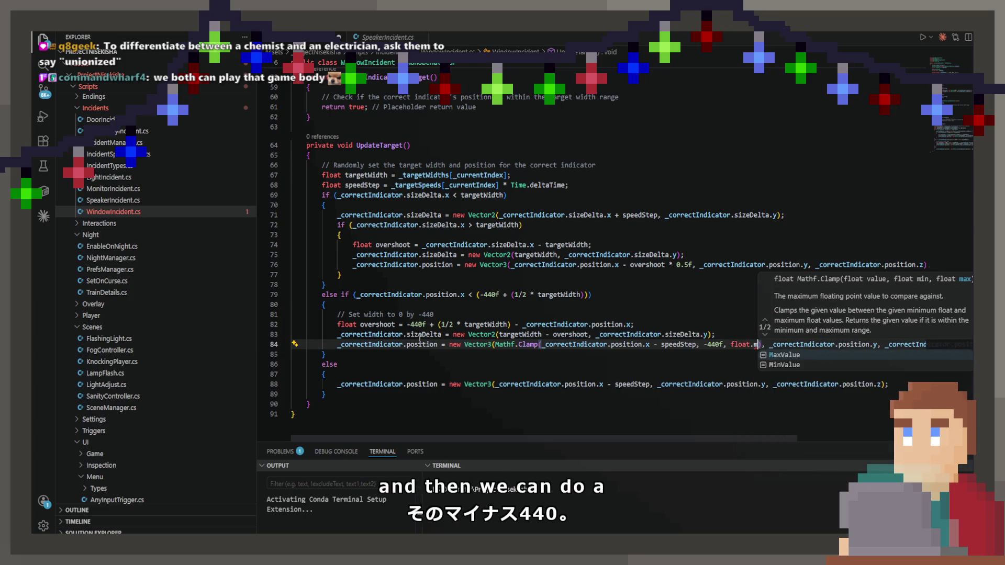
{"action": "key", "text": "Tab"}
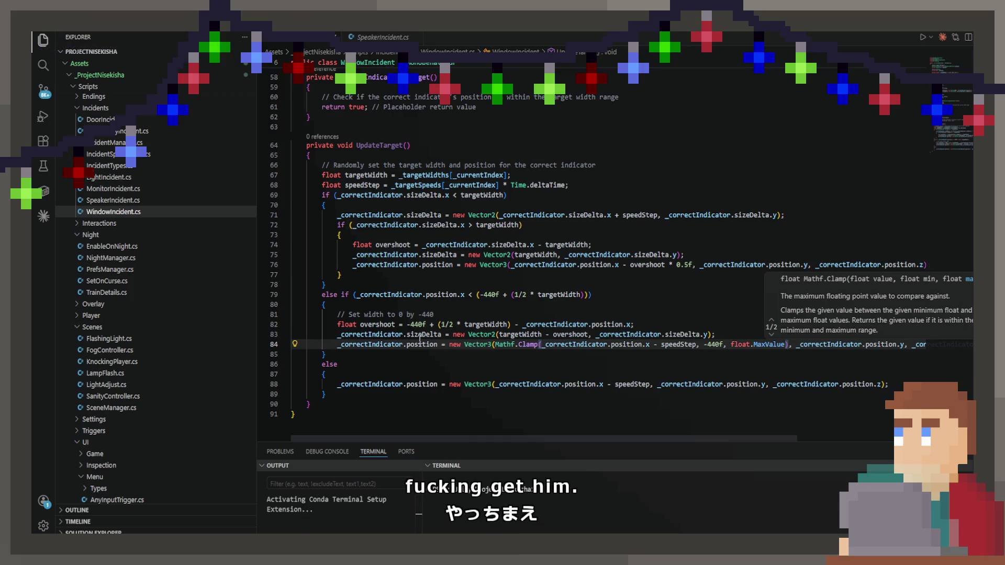
{"action": "left_click", "coordinate": [677, 364]}
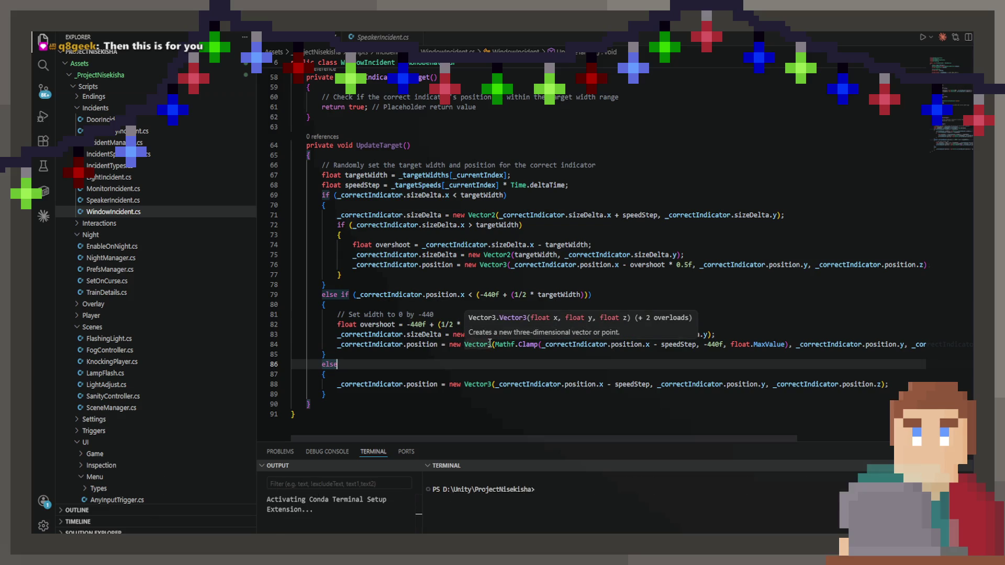
{"action": "left_click", "coordinate": [488, 344]}
{"action": "left_click", "coordinate": [469, 348]}
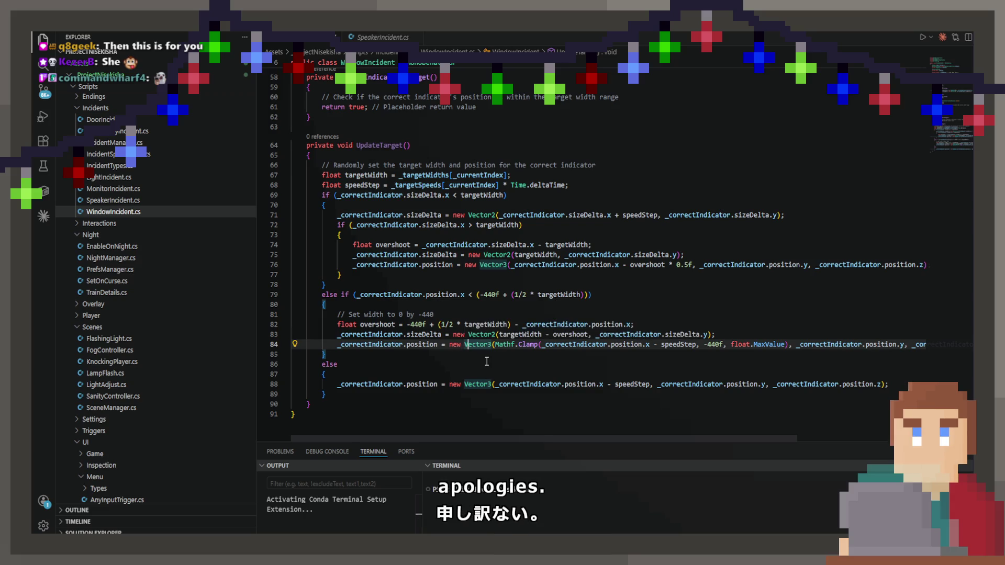
{"action": "left_click", "coordinate": [487, 360]}
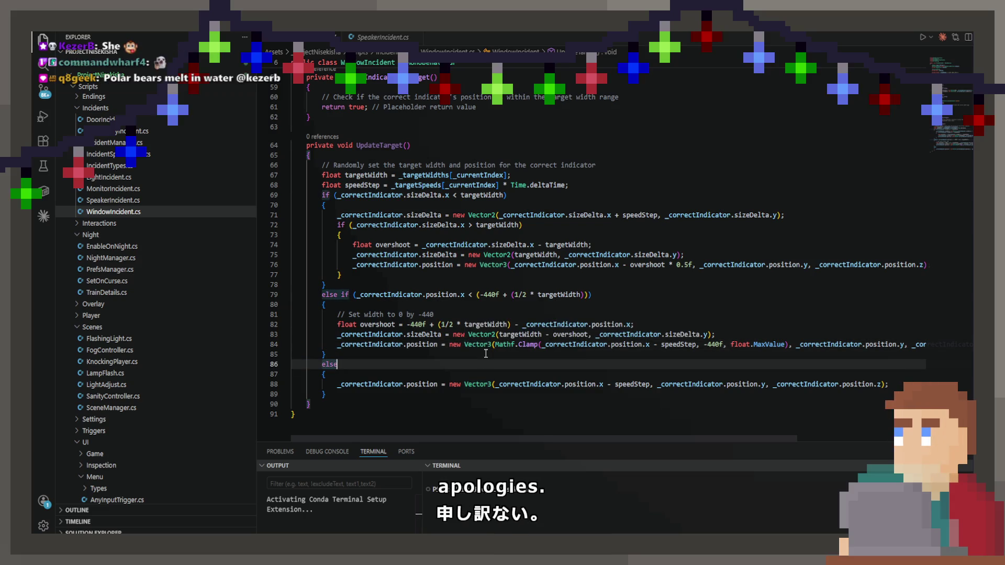